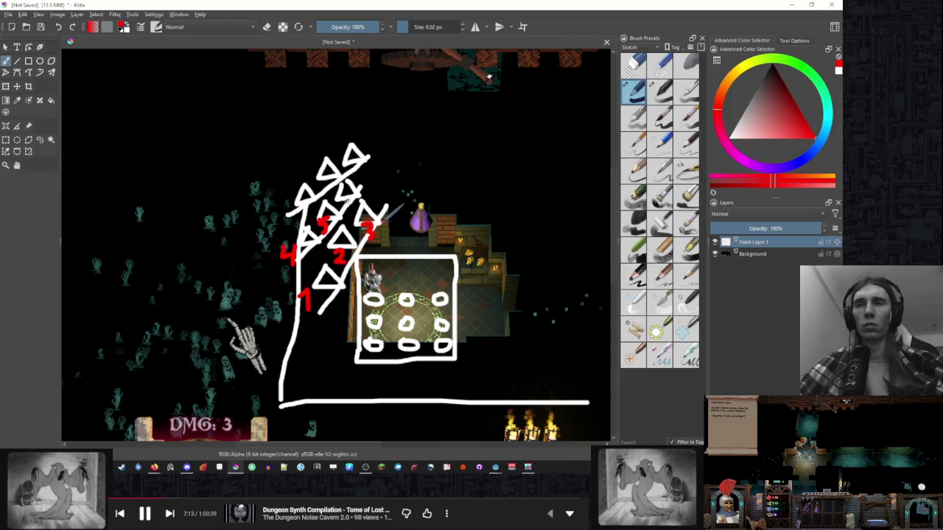
- Write red labels 7, 9 and 8 on the Krita triangle stack, then switch to Godot
{"action": "left_click_drag", "start_coordinate": [281, 207], "coordinate": [287, 221]}
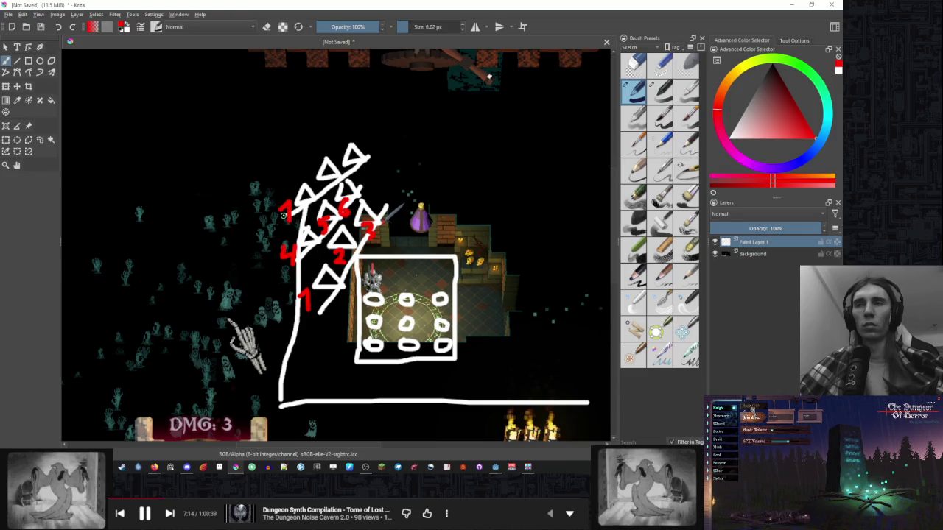
{"action": "mouse_move", "coordinate": [324, 174]}
{"action": "left_mouse_down"}
{"action": "mouse_move", "coordinate": [318, 193]}
{"action": "mouse_move", "coordinate": [351, 168]}
{"action": "left_mouse_up"}
{"action": "key", "text": "minus"}
{"action": "key", "text": "minus"}
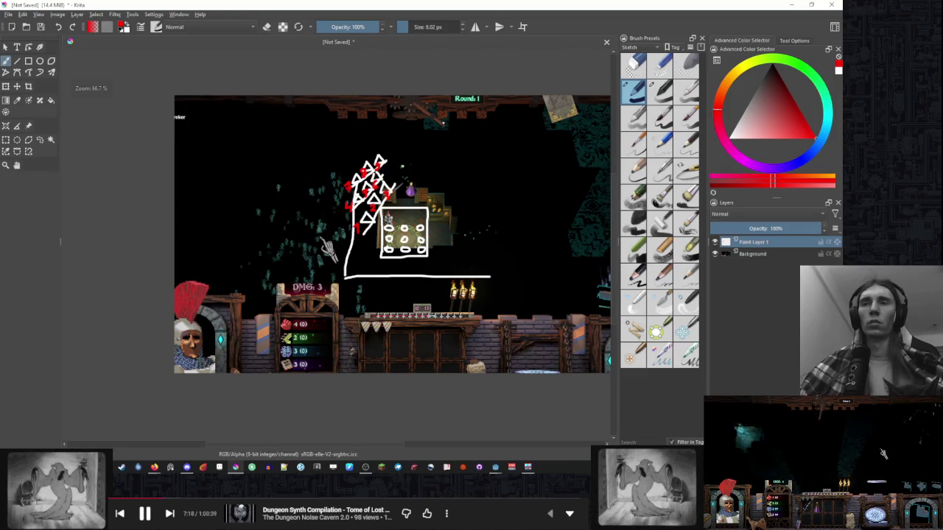
{"action": "scroll", "coordinate": [408, 158], "scroll_direction": "up", "scroll_amount": 2}
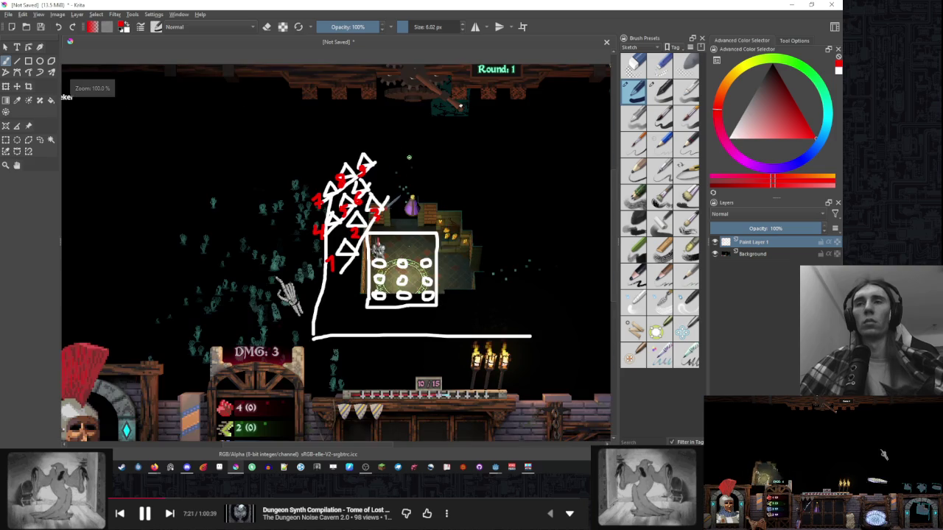
{"action": "scroll", "coordinate": [336, 255], "scroll_direction": "right", "scroll_amount": 1}
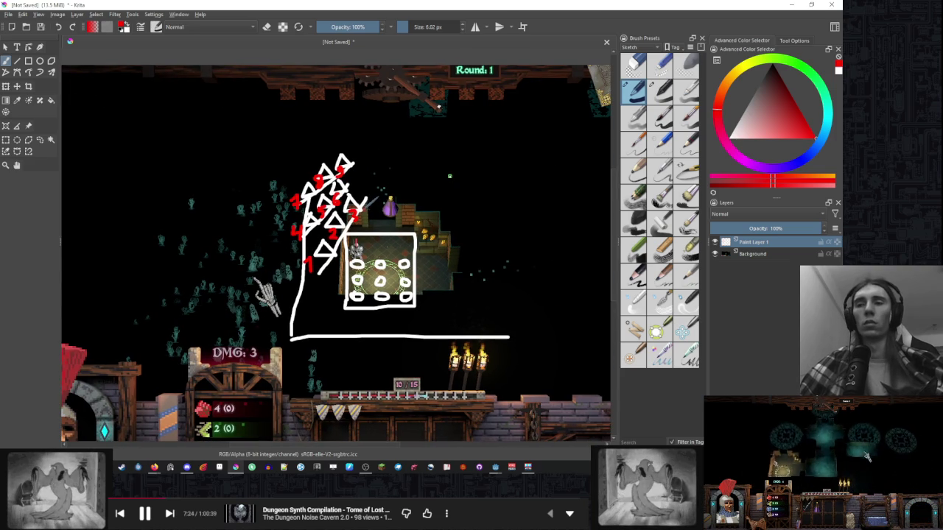
{"action": "key", "text": "alt+Tab"}
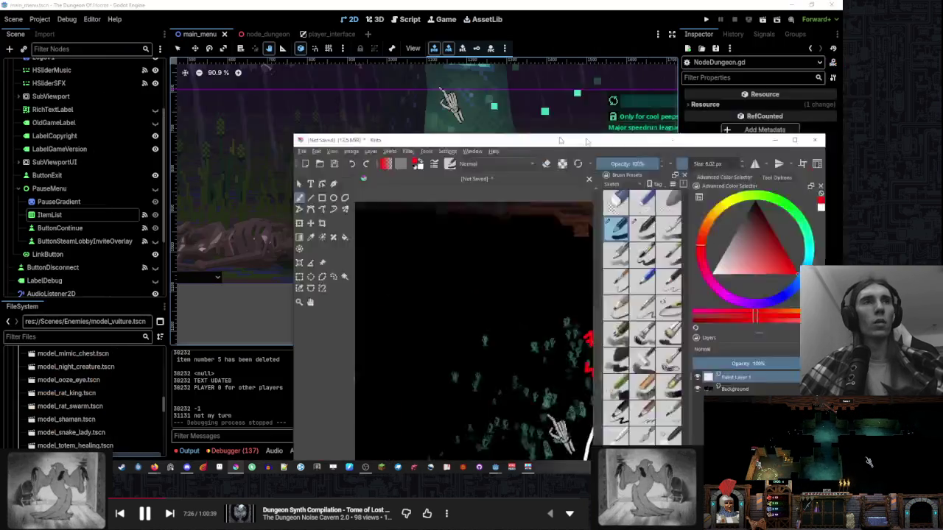
- Open NodeDungeon.gd at line 1786 in the _update_items_positions function
{"action": "left_click", "coordinate": [406, 19]}
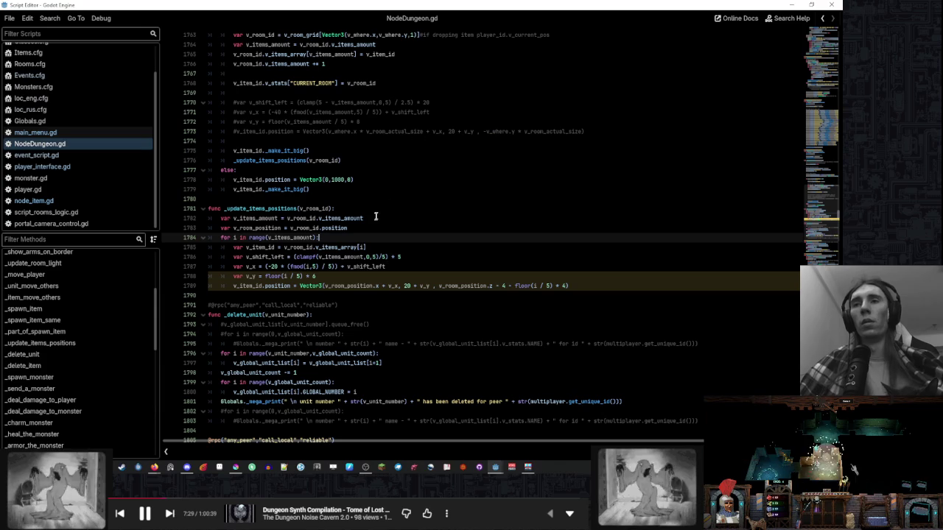
{"action": "left_click", "coordinate": [422, 259]}
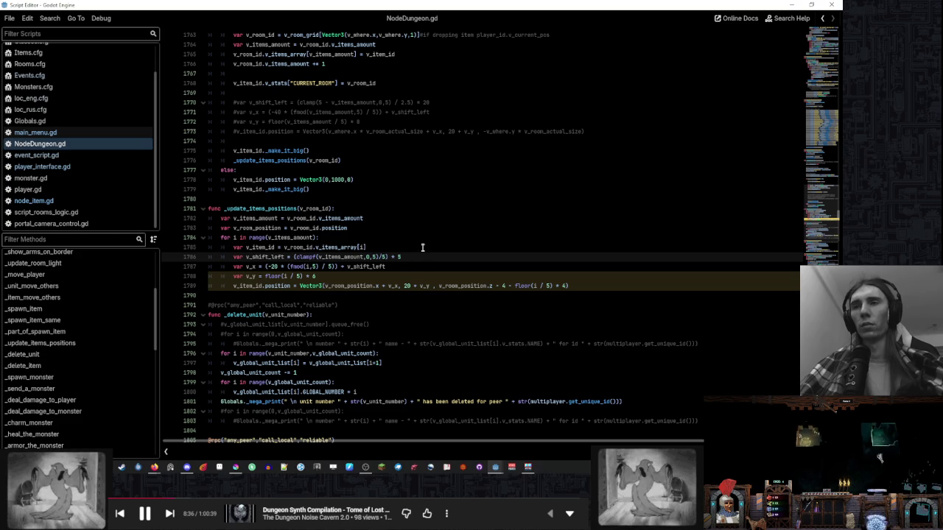
- Change the multiplier on line 1788 from 4 to 6: var v_y = floor(i / 5) * 6
{"action": "left_click", "coordinate": [403, 277]}
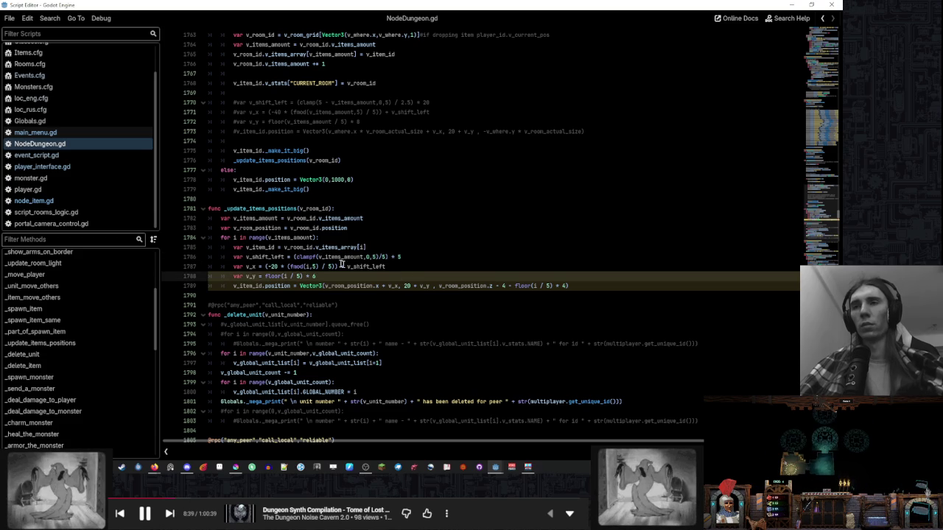
{"action": "key", "text": "BackSpace"}
{"action": "type", "text": "6"}
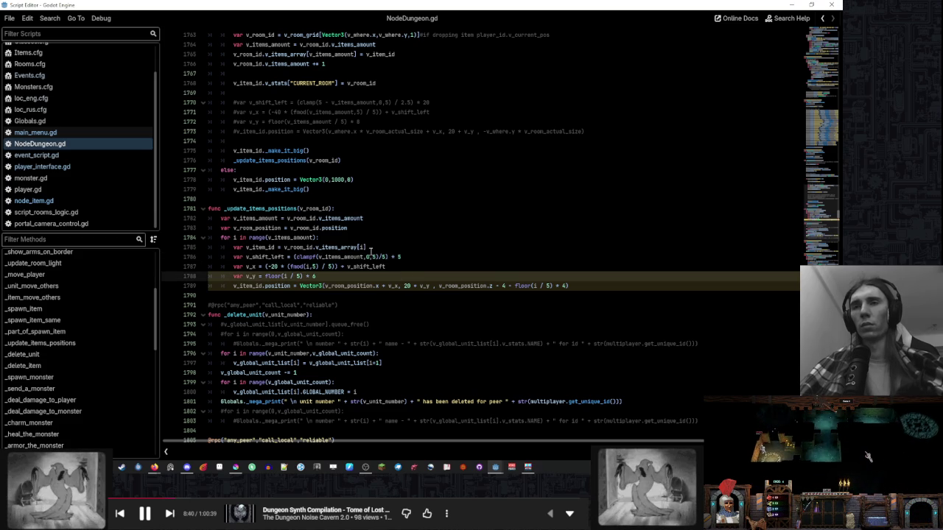
- Review the surrounding code and highlight every use of v_shift_left
{"action": "left_click", "coordinate": [386, 256]}
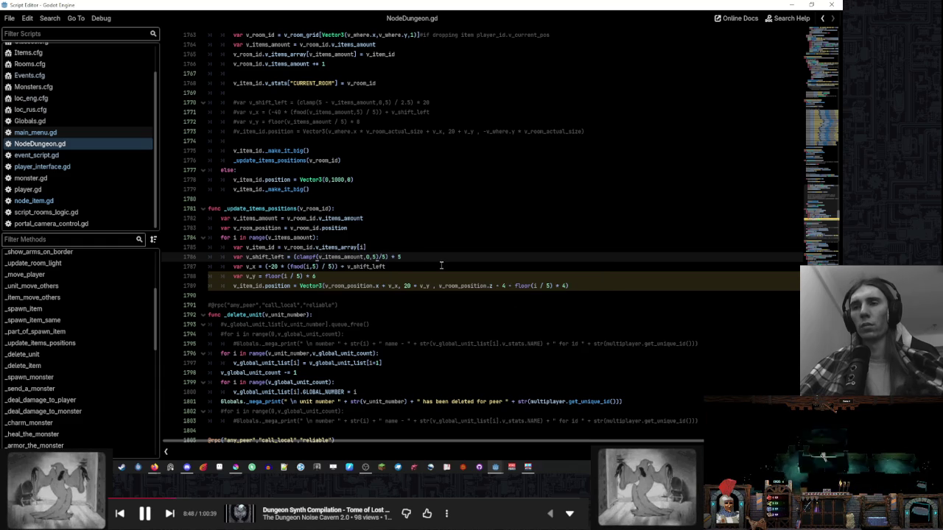
{"action": "scroll", "coordinate": [441, 265], "scroll_direction": "down", "scroll_amount": 3}
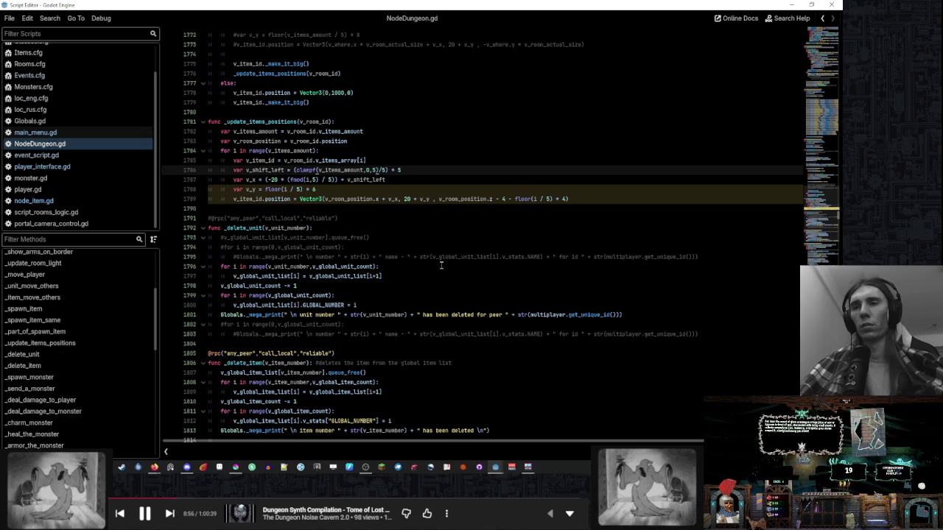
{"action": "scroll", "coordinate": [441, 265], "scroll_direction": "up", "scroll_amount": 1}
{"action": "scroll", "coordinate": [442, 265], "scroll_direction": "up", "scroll_amount": 2}
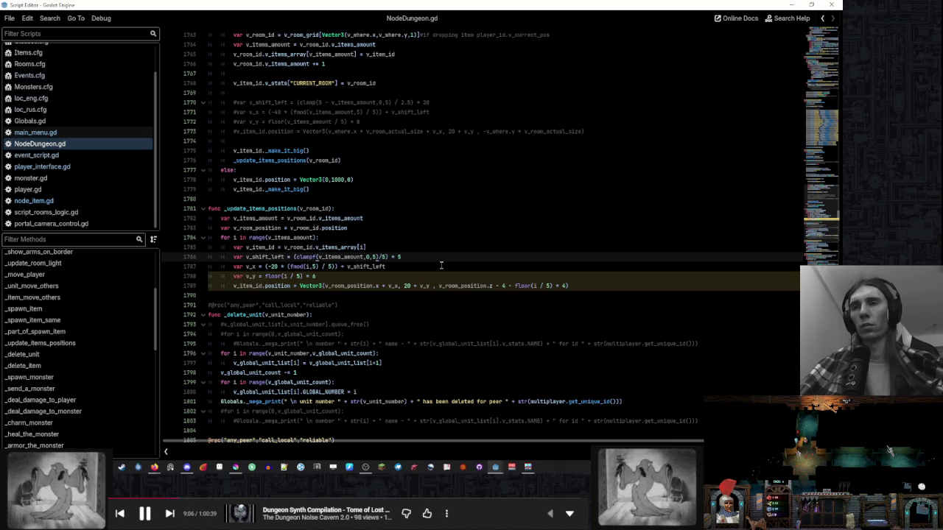
{"action": "scroll", "coordinate": [441, 265], "scroll_direction": "up", "scroll_amount": 4}
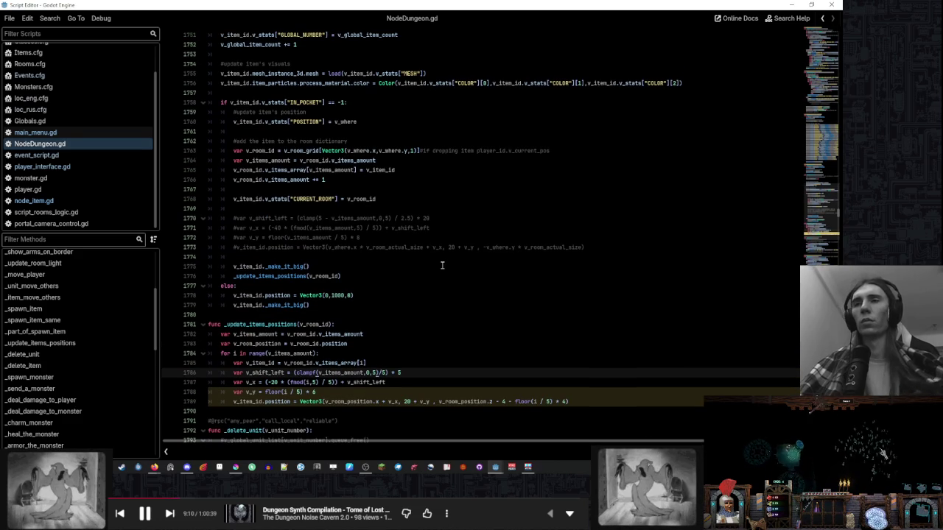
{"action": "scroll", "coordinate": [311, 257], "scroll_direction": "up", "scroll_amount": 1}
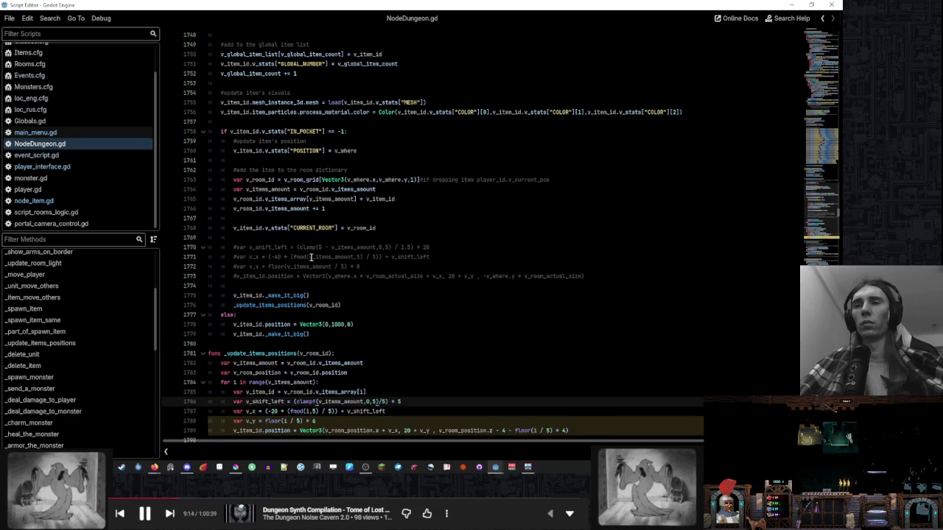
{"action": "scroll", "coordinate": [311, 257], "scroll_direction": "up", "scroll_amount": 4}
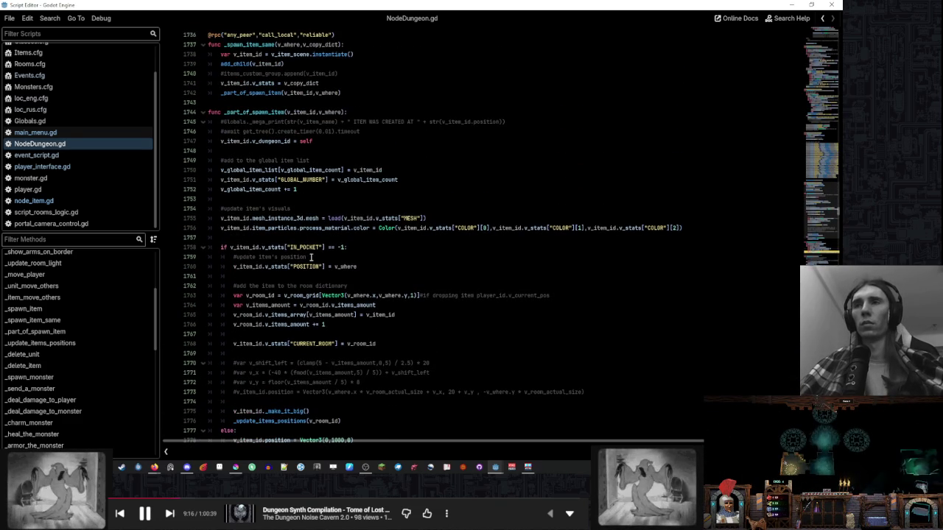
{"action": "scroll", "coordinate": [311, 257], "scroll_direction": "down", "scroll_amount": 7}
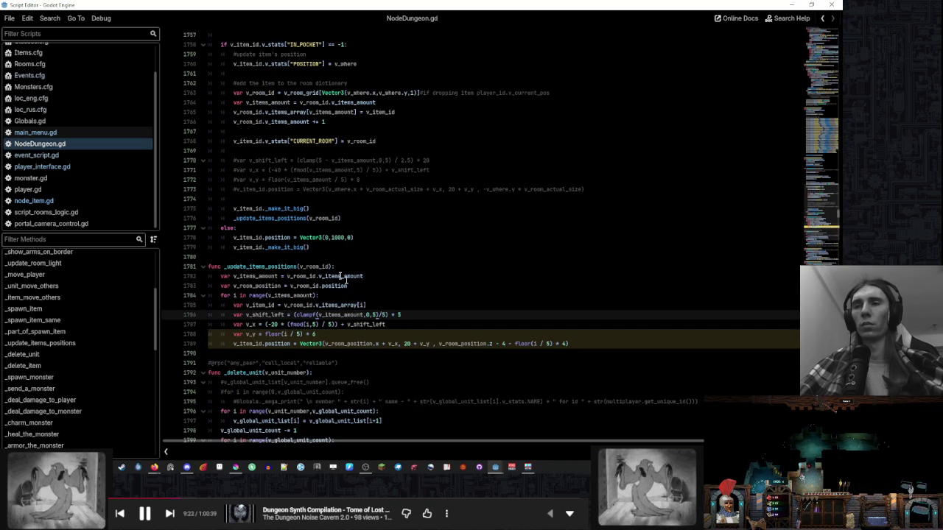
{"action": "double_click", "coordinate": [366, 324]}
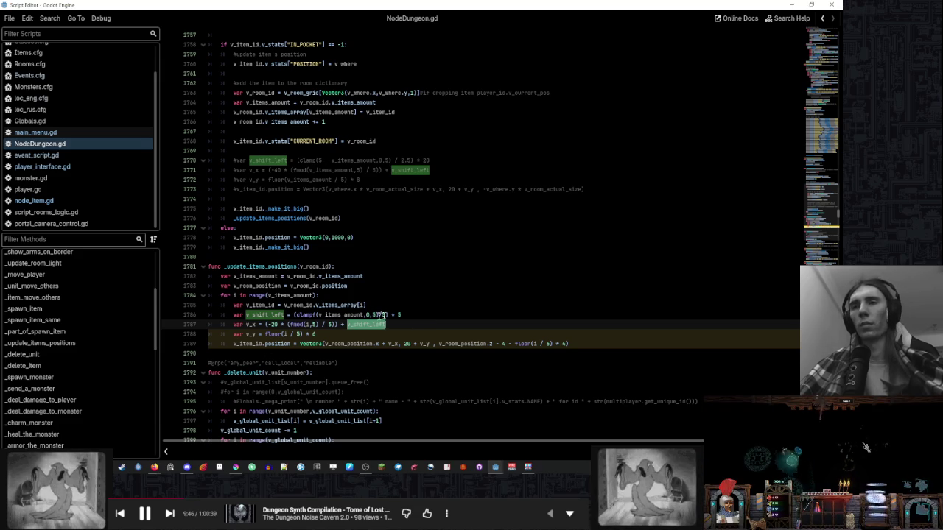
{"action": "left_click", "coordinate": [415, 311]}
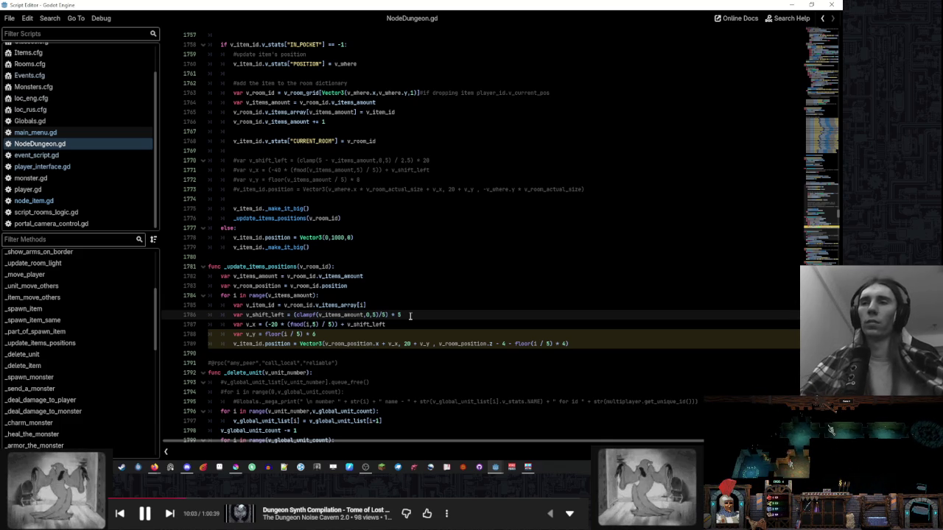
{"action": "left_click", "coordinate": [405, 295]}
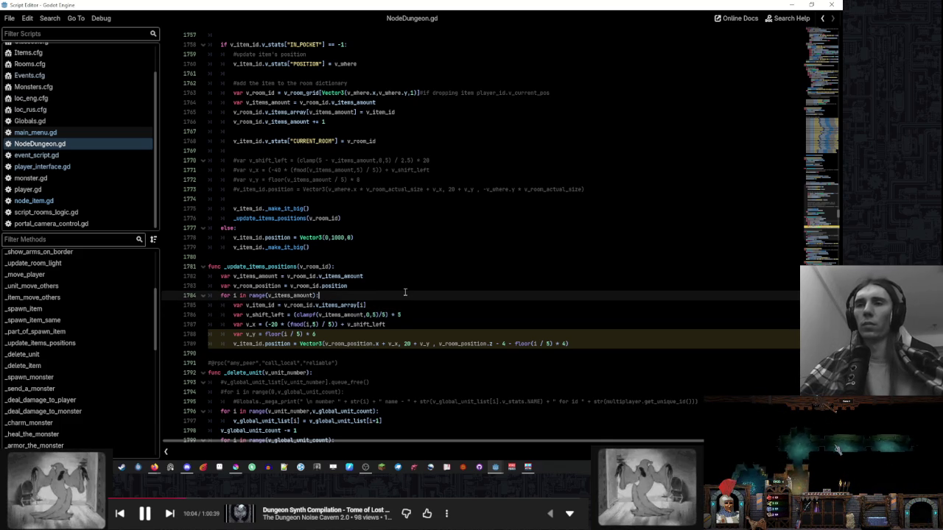
{"action": "double_click", "coordinate": [302, 305]}
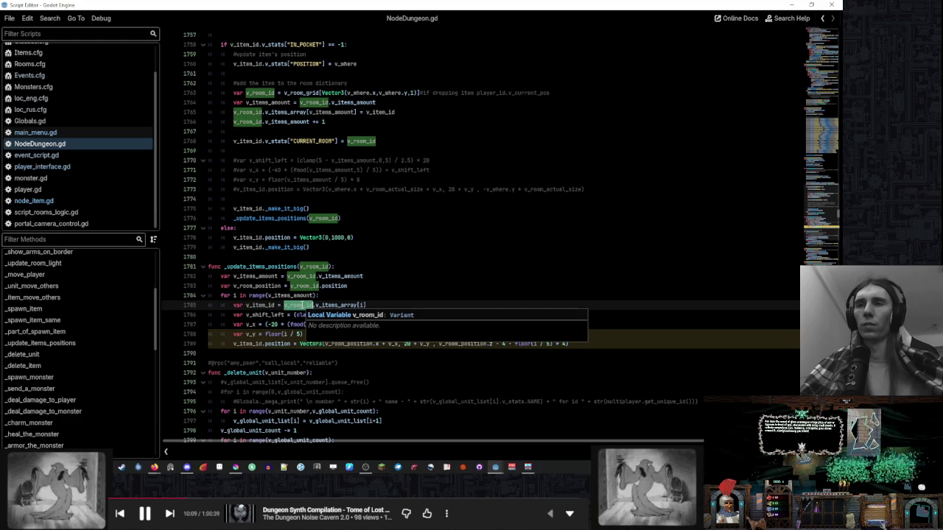
{"action": "double_click", "coordinate": [315, 266]}
{"action": "left_click", "coordinate": [332, 267]}
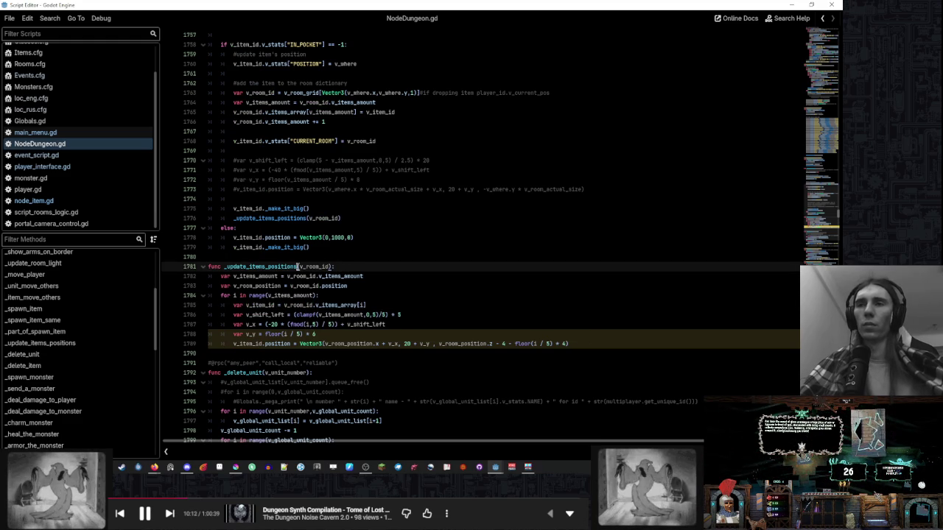
{"action": "double_click", "coordinate": [228, 266]}
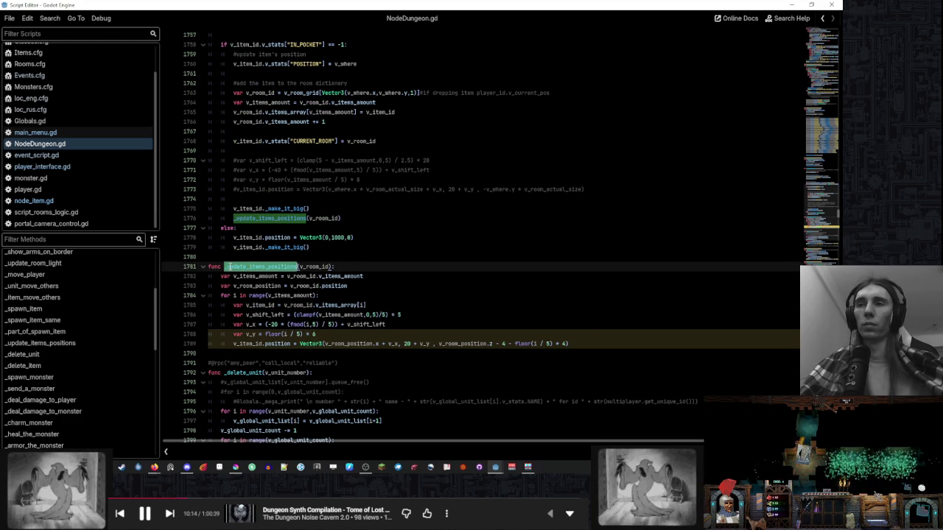
{"action": "double_click", "coordinate": [272, 276]}
{"action": "double_click", "coordinate": [270, 286]}
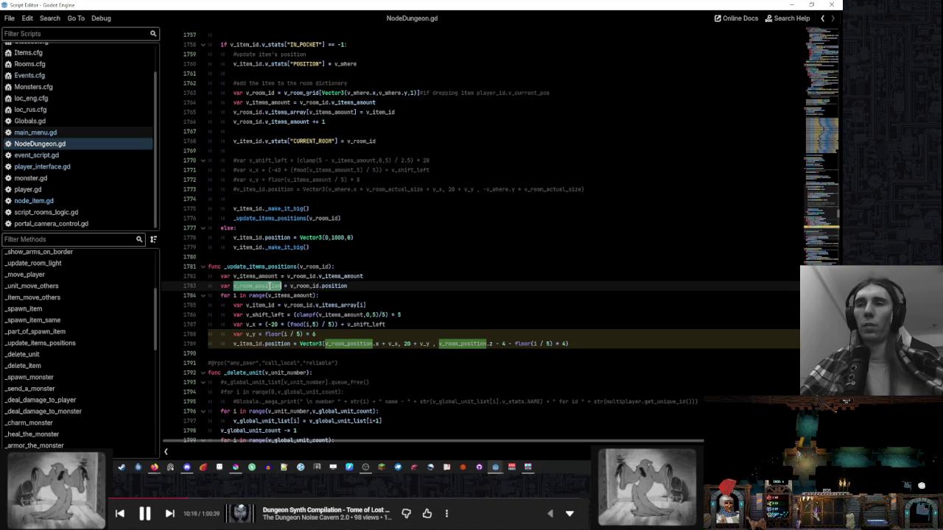
{"action": "double_click", "coordinate": [302, 277]}
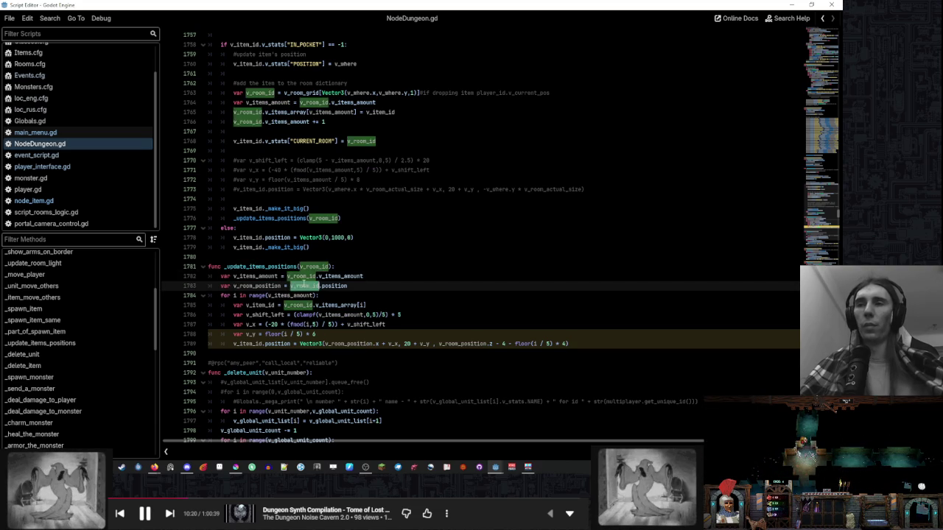
{"action": "double_click", "coordinate": [305, 296]}
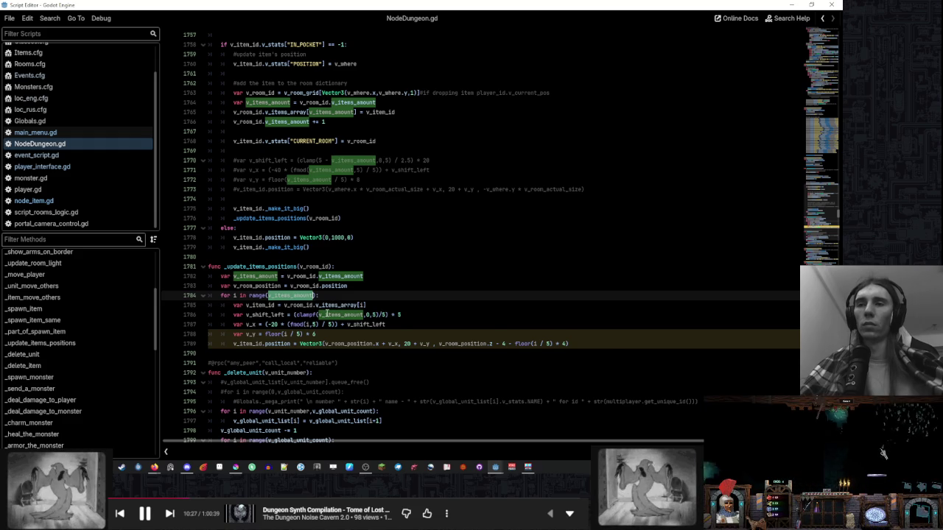
{"action": "mouse_move", "coordinate": [322, 313]}
{"action": "left_click", "coordinate": [415, 309]}
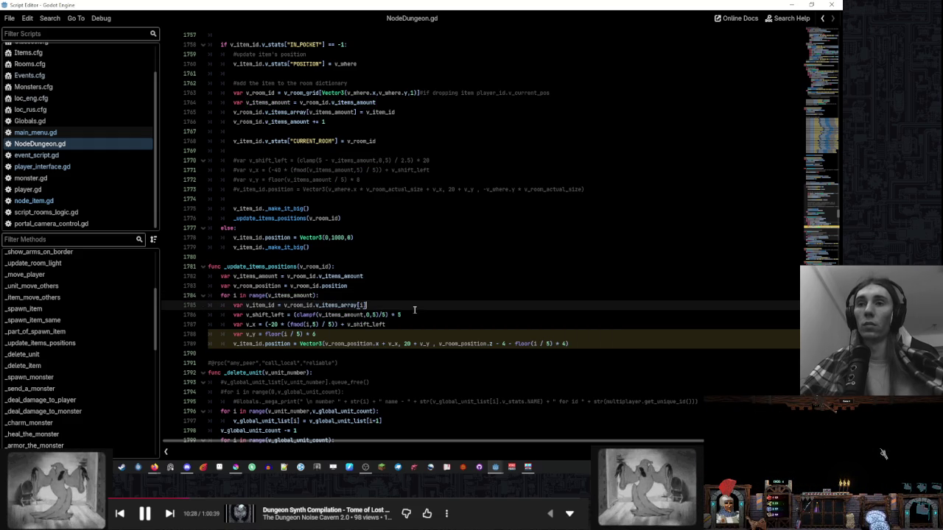
{"action": "left_click", "coordinate": [414, 312]}
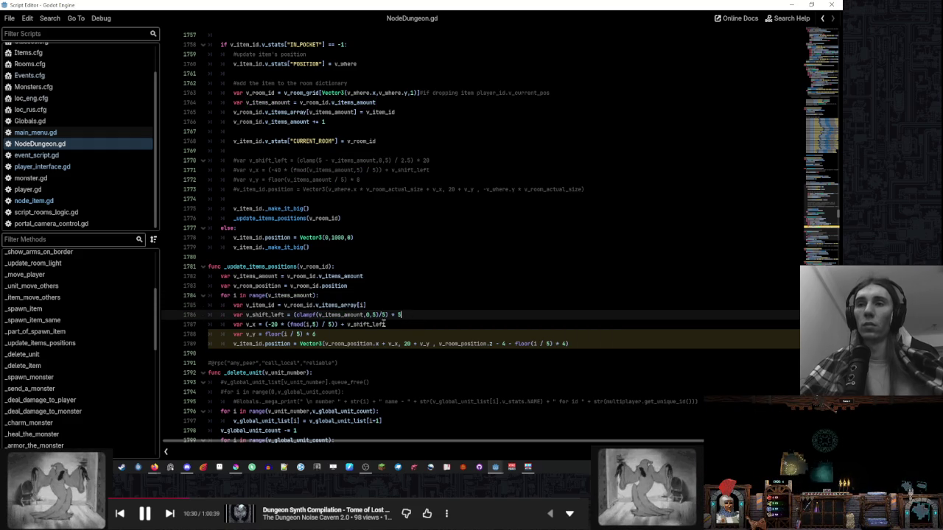
{"action": "left_click", "coordinate": [354, 332]}
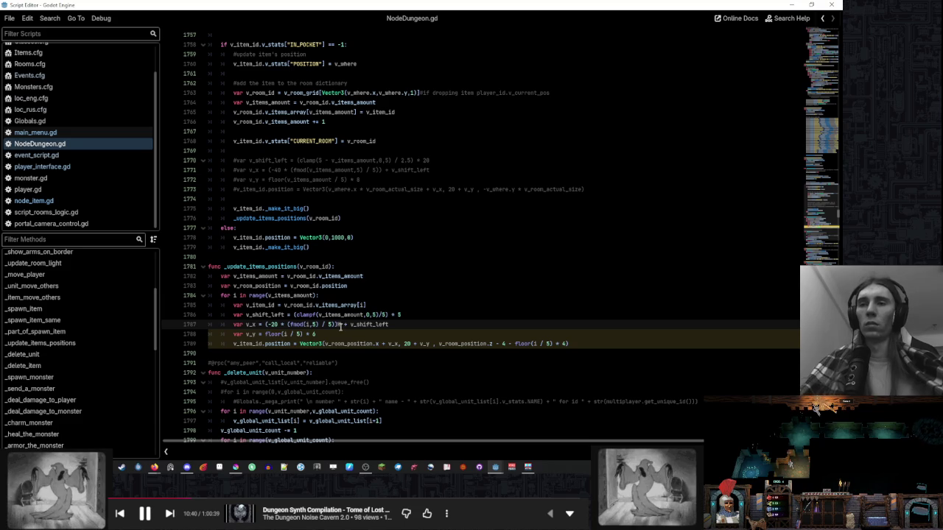
- Bring the main_menu scene window to the front
{"action": "type", "text": "№"}
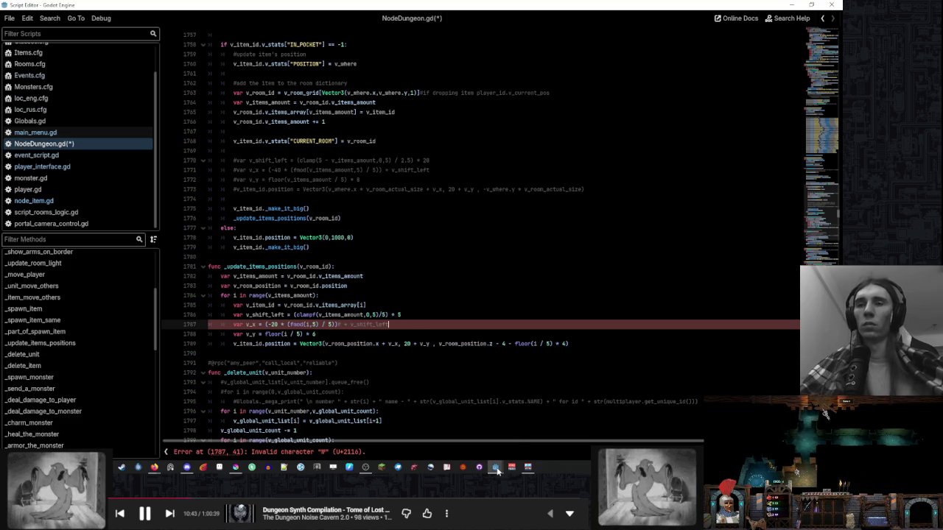
{"action": "mouse_move", "coordinate": [495, 467]}
{"action": "left_click", "coordinate": [442, 431]}
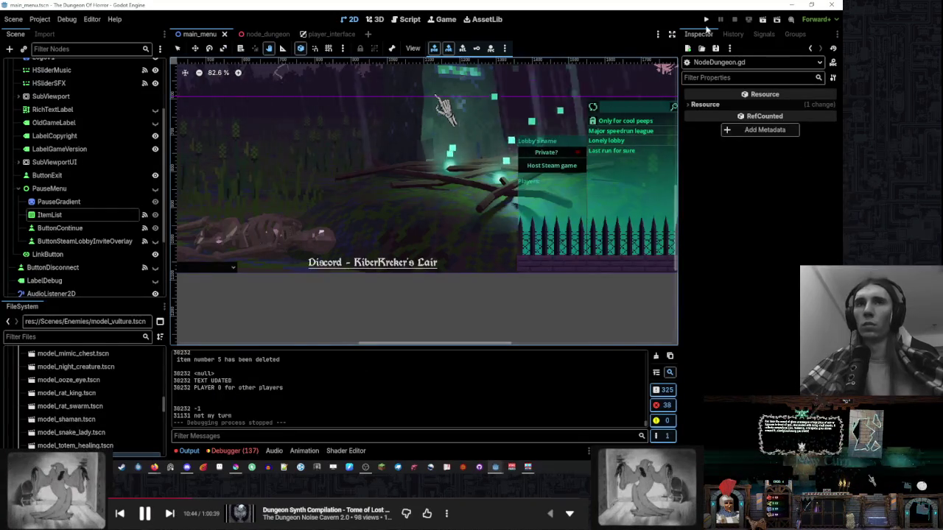
- Check Debug > Customize Run Instances, confirm with OK, and return to the Script editor
{"action": "left_click", "coordinate": [66, 19]}
{"action": "left_click", "coordinate": [96, 165]}
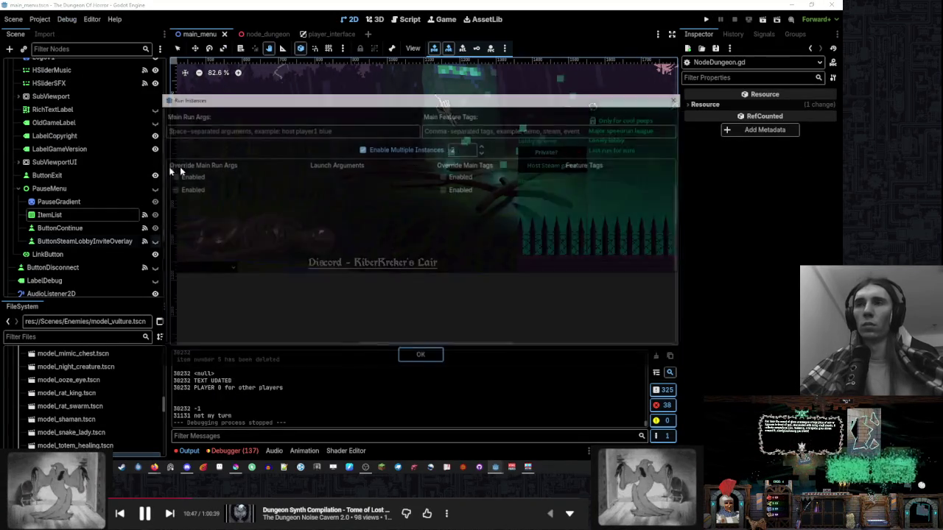
{"action": "left_click", "coordinate": [421, 358]}
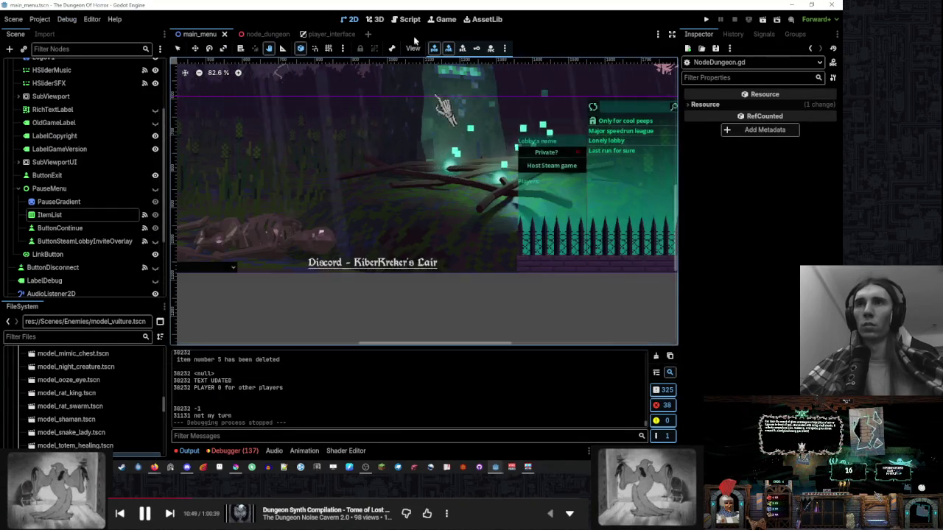
{"action": "left_click", "coordinate": [410, 19]}
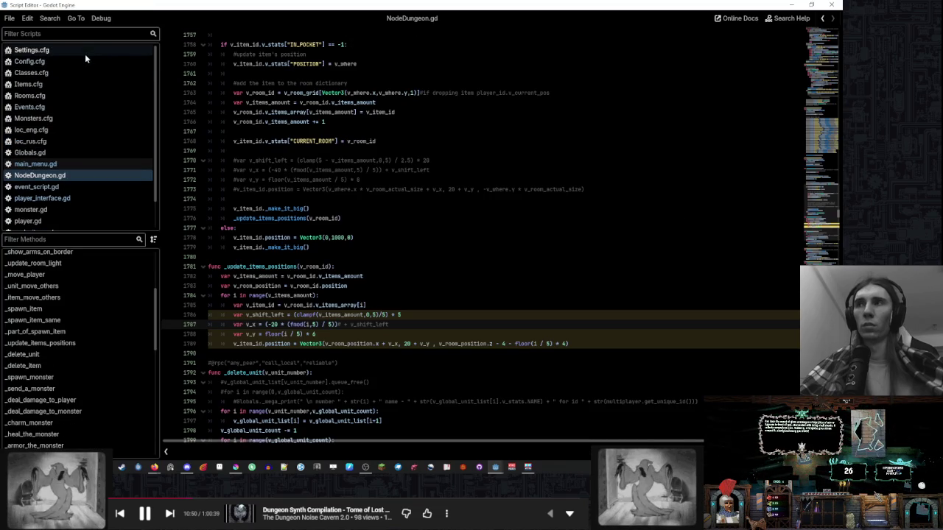
- In Classes.cfg, copy potion_of_wisdom and paste two more entries into the knight's starting items
{"action": "left_click", "coordinate": [80, 73]}
{"action": "scroll", "coordinate": [452, 184], "scroll_direction": "up", "scroll_amount": 5}
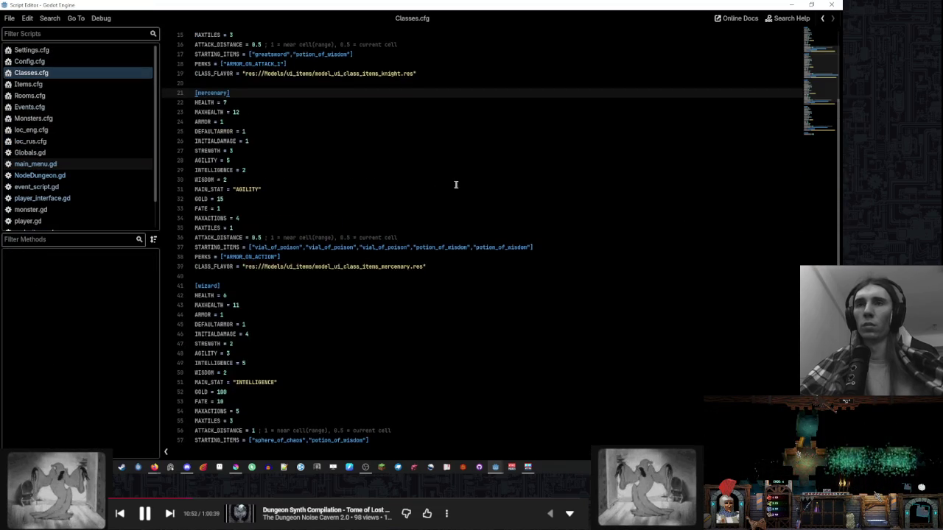
{"action": "scroll", "coordinate": [394, 234], "scroll_direction": "up", "scroll_amount": 2}
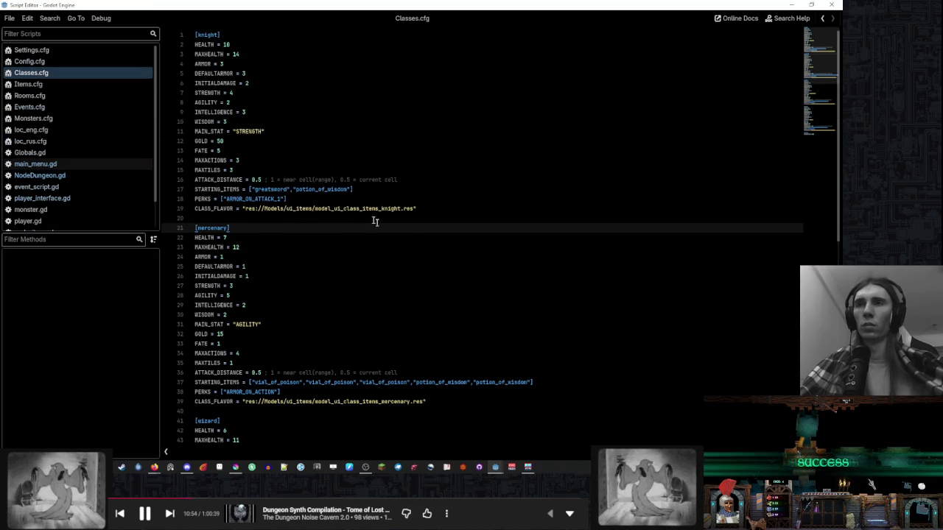
{"action": "double_click", "coordinate": [345, 190]}
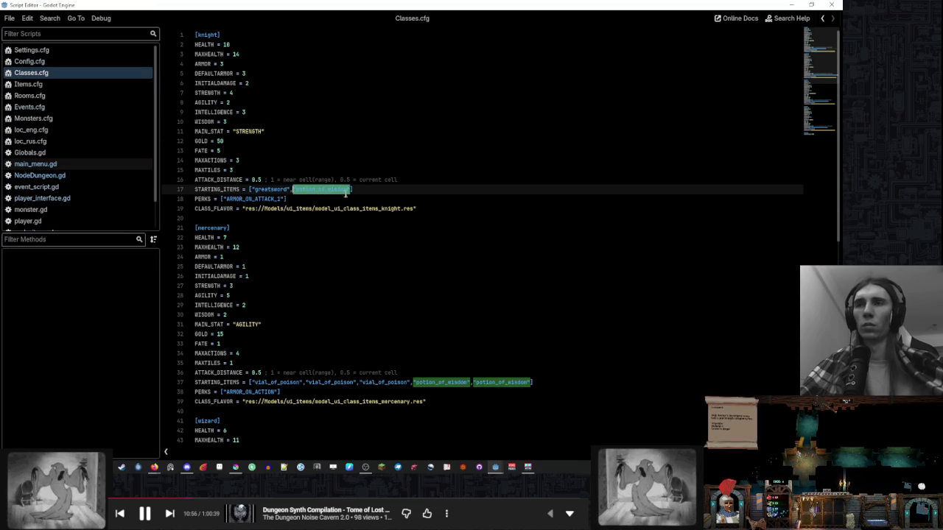
{"action": "key", "text": "ctrl+c"}
{"action": "key", "text": "End"}
{"action": "type", "text": ","}
{"action": "key", "text": "ctrl+v"}
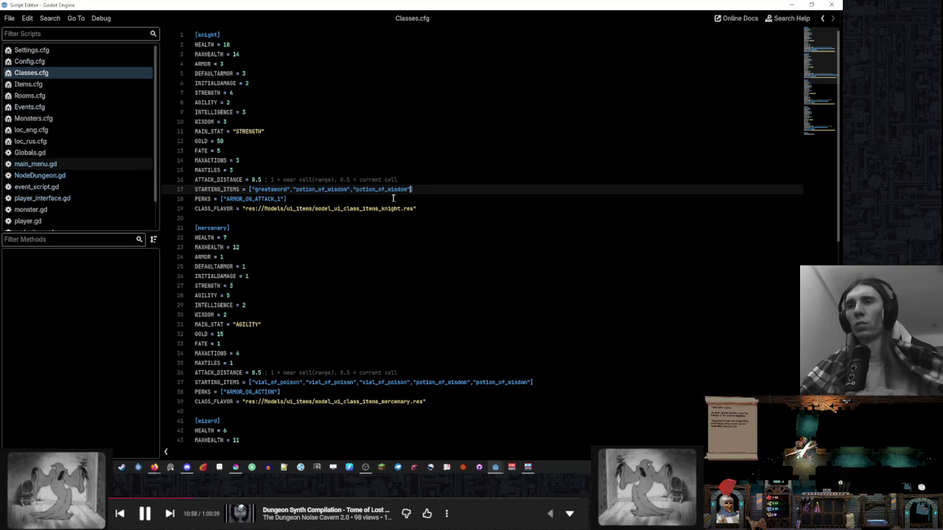
{"action": "type", "text": ","}
{"action": "key", "text": "ctrl+v"}
- Rename the middle entry to potion_of_healing and save Classes.cfg
{"action": "double_click", "coordinate": [391, 189]}
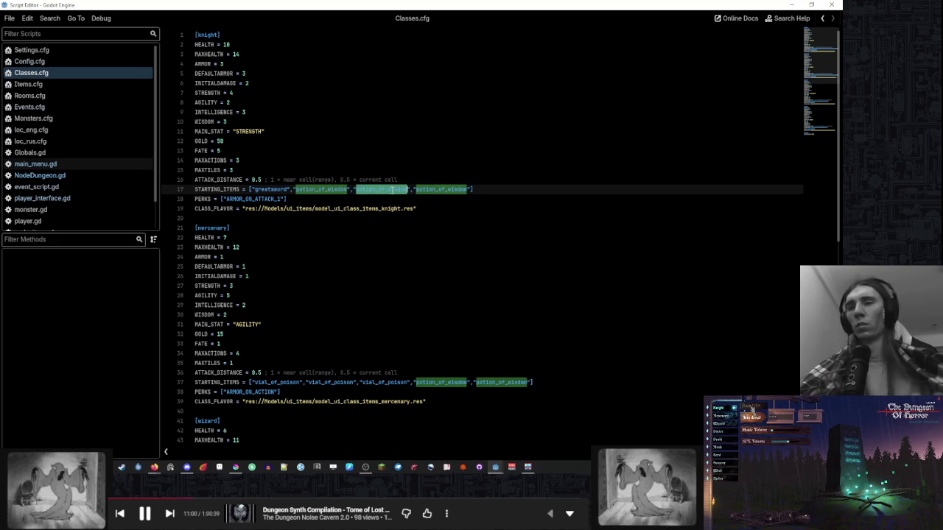
{"action": "type", "text": "p"}
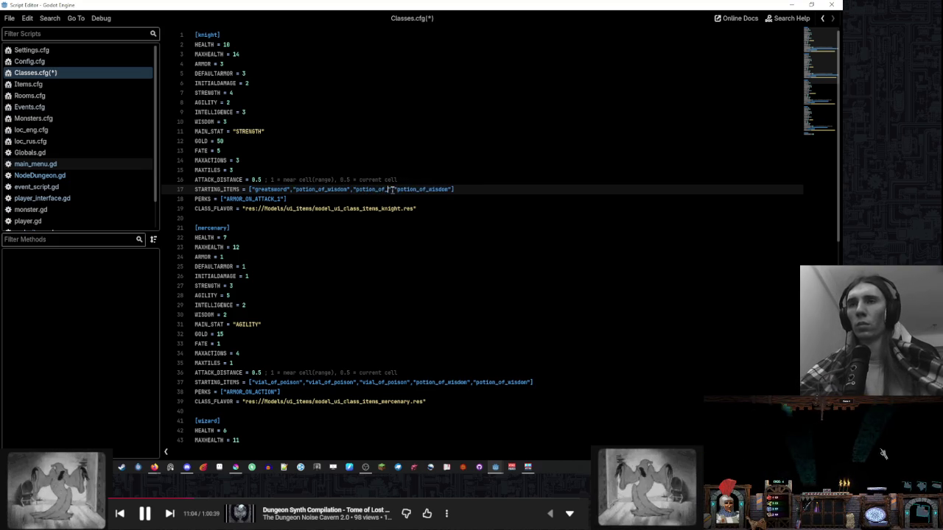
{"action": "type", "text": "ing"}
{"action": "key", "text": "ctrl+s"}
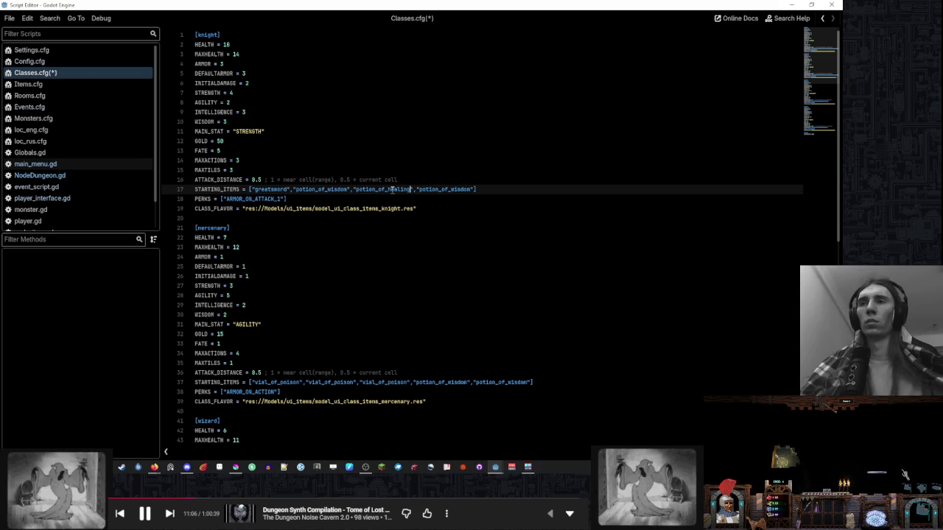
{"action": "mouse_move", "coordinate": [507, 467]}
{"action": "left_click", "coordinate": [453, 435]}
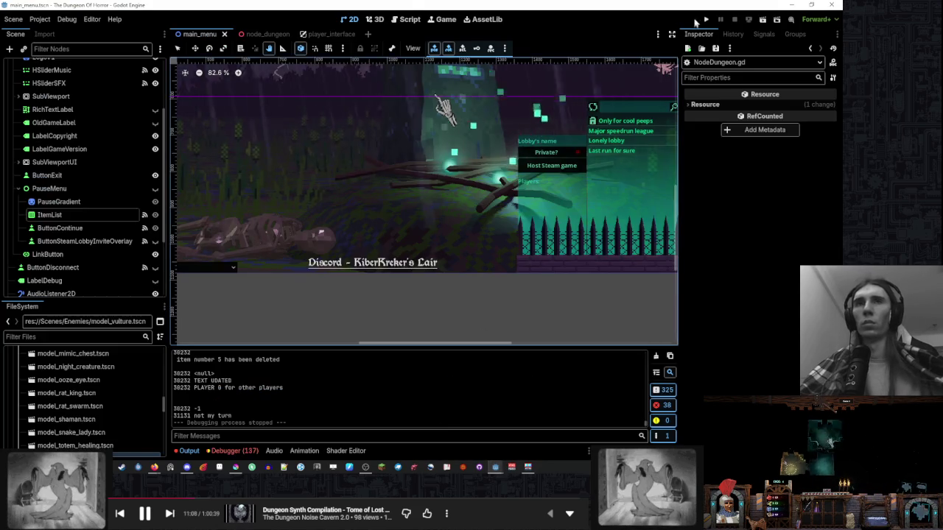
- Launch a debug run with F5, start a game, then stop it with F8
{"action": "key", "text": "F5"}
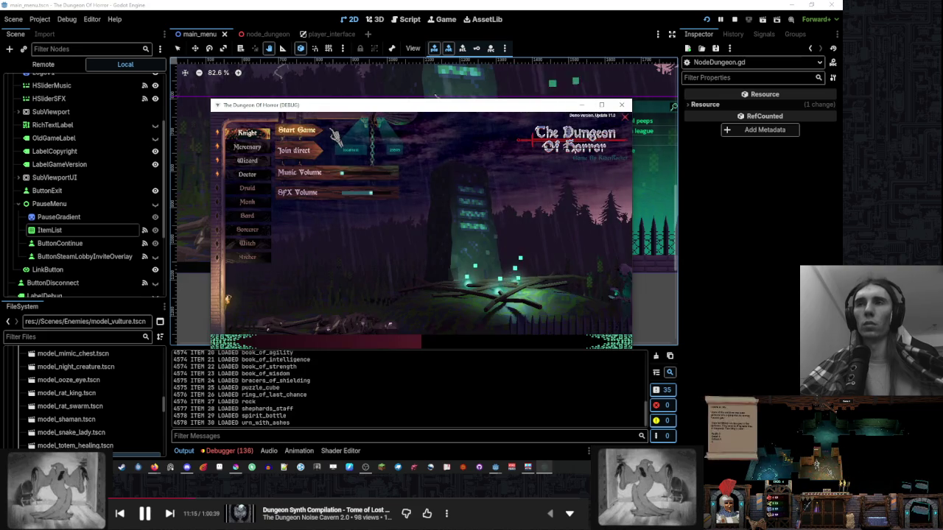
{"action": "left_click", "coordinate": [307, 135]}
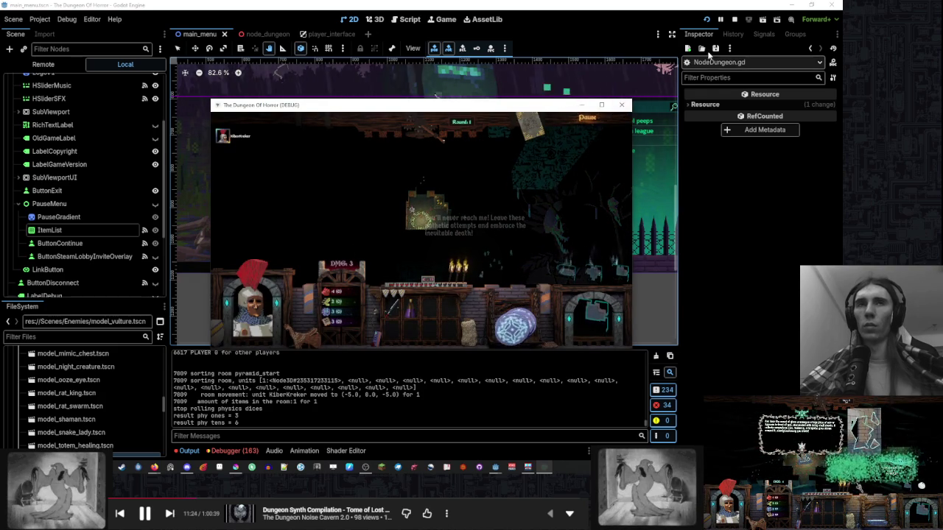
{"action": "key", "text": "F8"}
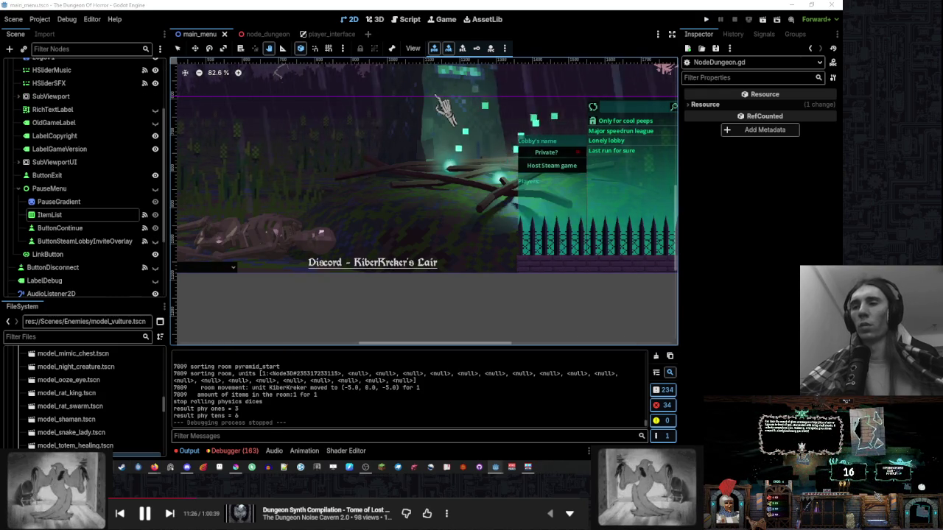
- Delete all nine .cfg files from the game's AppData Godot Config folder and relaunch the game
{"action": "key", "text": "super+e"}
{"action": "left_click", "coordinate": [198, 216]}
{"action": "left_click_drag", "start_coordinate": [362, 284], "coordinate": [356, 156]}
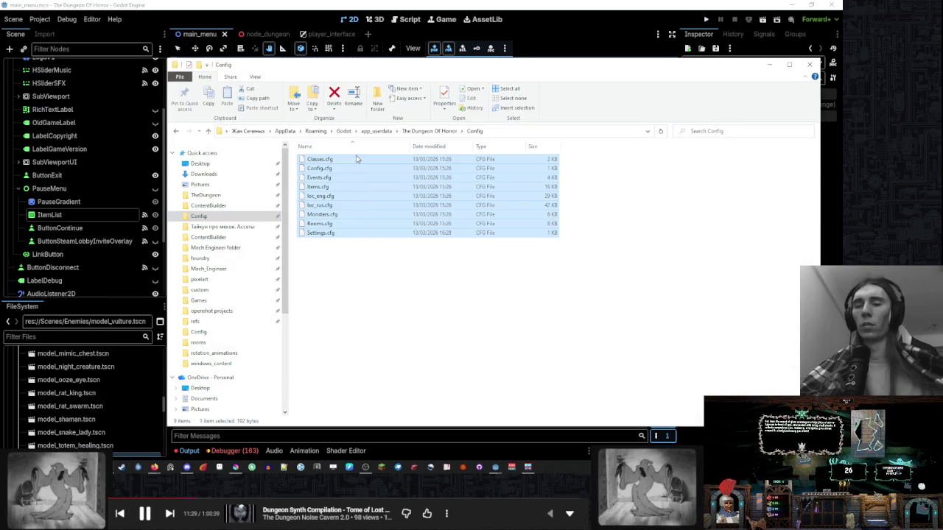
{"action": "key", "text": "Delete"}
{"action": "left_click", "coordinate": [768, 68]}
{"action": "left_click", "coordinate": [705, 19]}
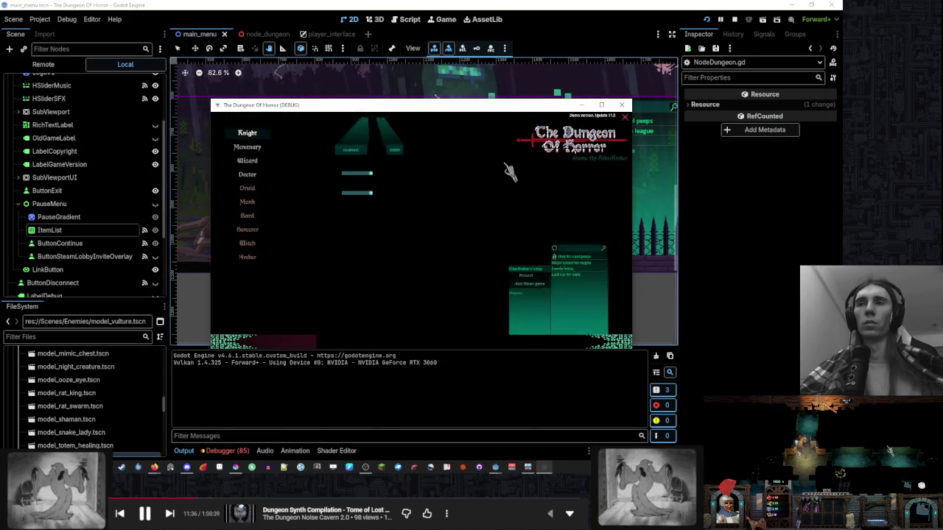
- Lower the music volume, start a new game, and maximize its window on the main screen
{"action": "left_click_drag", "start_coordinate": [370, 172], "coordinate": [341, 173]}
{"action": "left_click", "coordinate": [306, 132]}
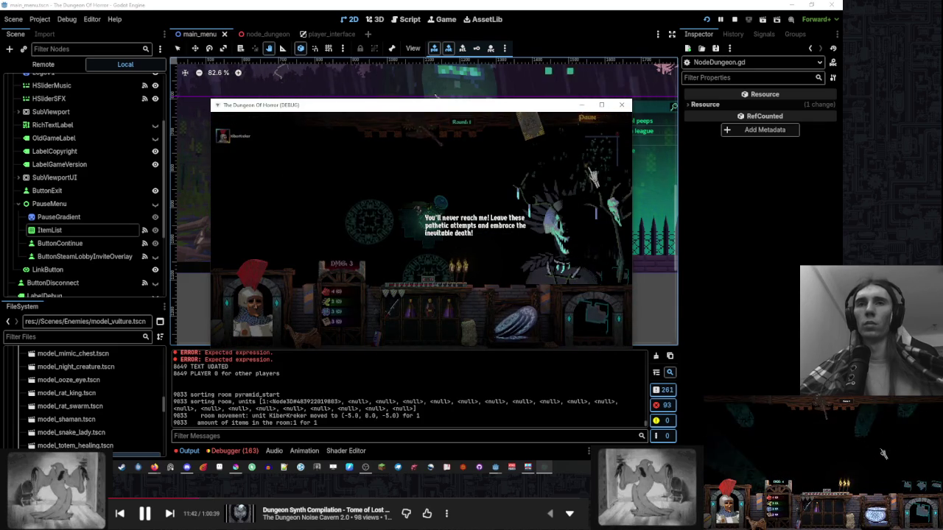
{"action": "double_click", "coordinate": [436, 104]}
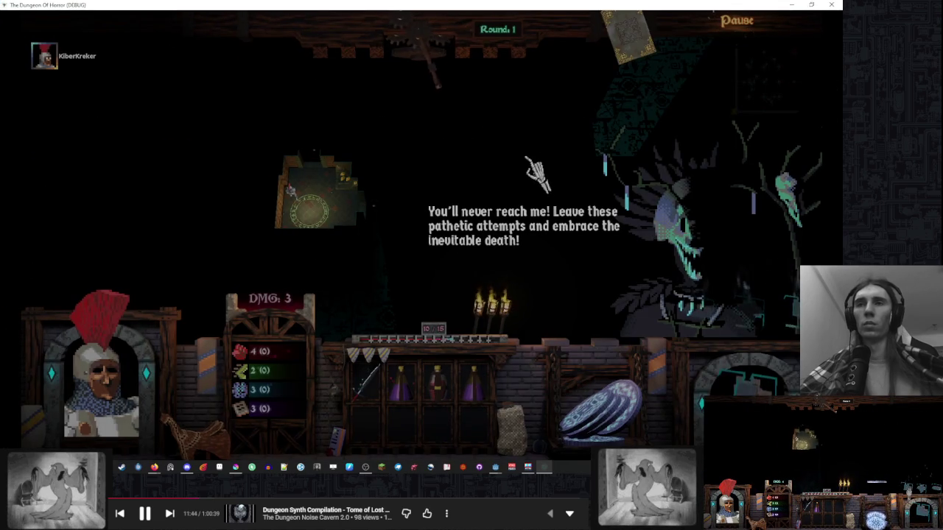
{"action": "mouse_move", "coordinate": [442, 8]}
{"action": "left_mouse_down"}
{"action": "mouse_move", "coordinate": [528, 101]}
{"action": "mouse_move", "coordinate": [942, 103]}
{"action": "left_mouse_up"}
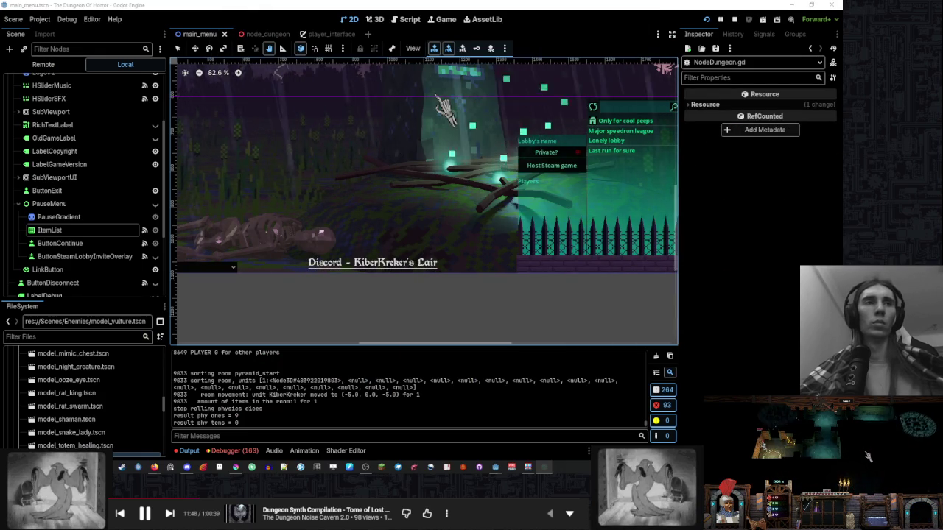
{"action": "key", "text": "super+shift+Left"}
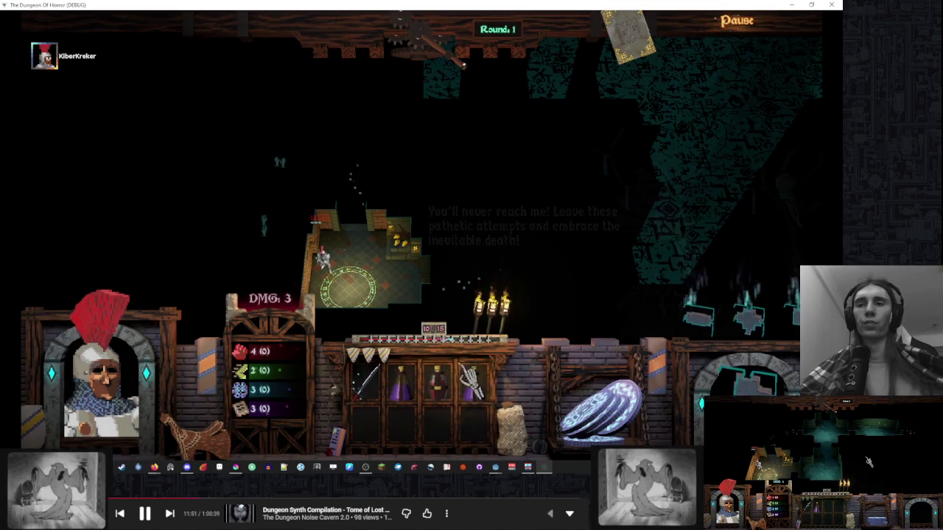
- Place the four starting items, including the purple potion and sword, then end two turns
{"action": "left_click", "coordinate": [476, 391]}
{"action": "left_click", "coordinate": [405, 185]}
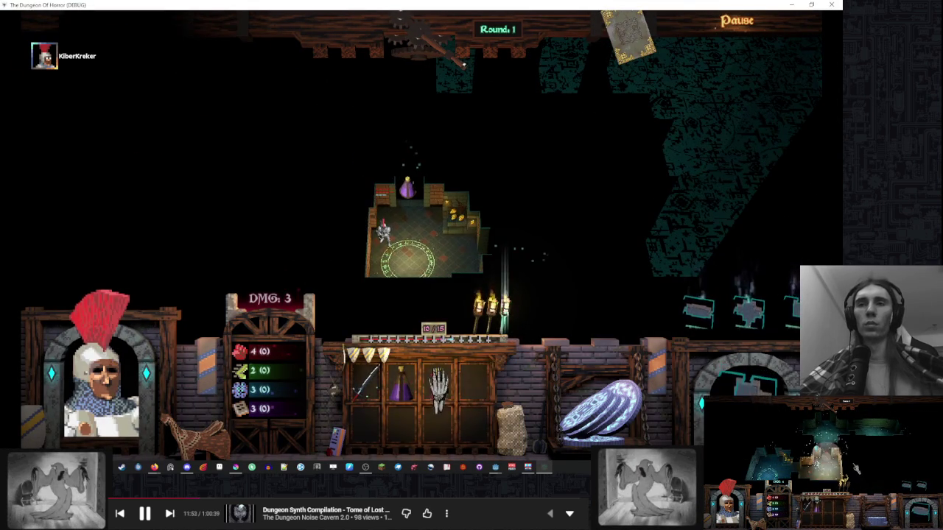
{"action": "left_click", "coordinate": [436, 383]}
{"action": "left_click", "coordinate": [384, 190]}
{"action": "left_click", "coordinate": [409, 394]}
{"action": "left_click", "coordinate": [453, 257]}
{"action": "left_click", "coordinate": [379, 382]}
{"action": "left_click", "coordinate": [473, 263]}
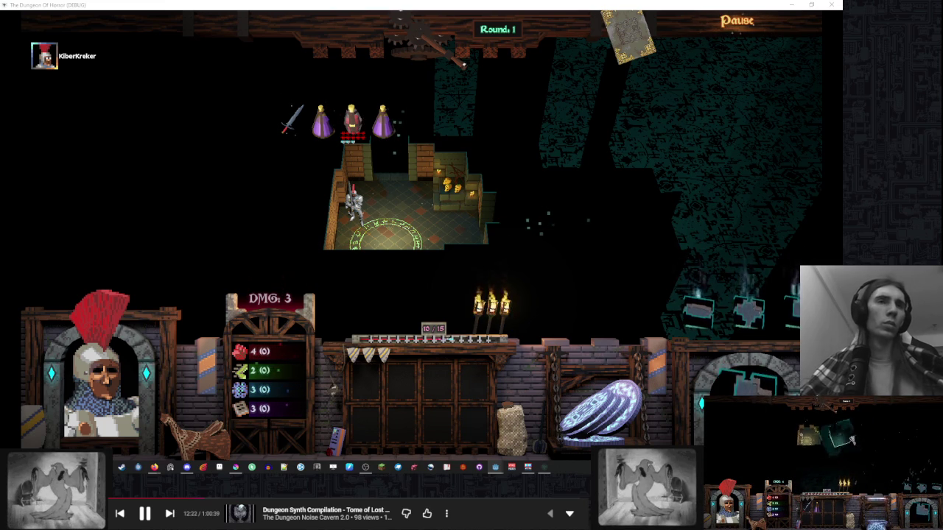
{"action": "left_click", "coordinate": [616, 115]}
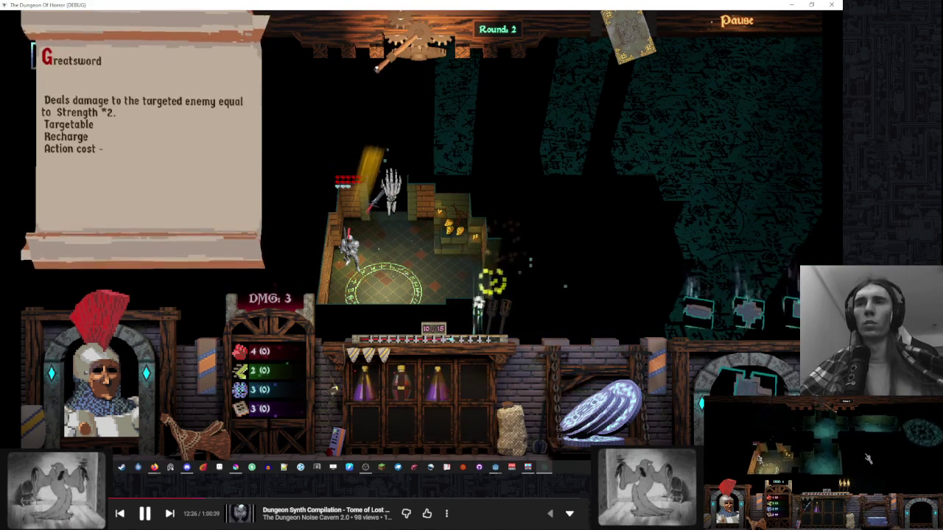
{"action": "left_click", "coordinate": [435, 129]}
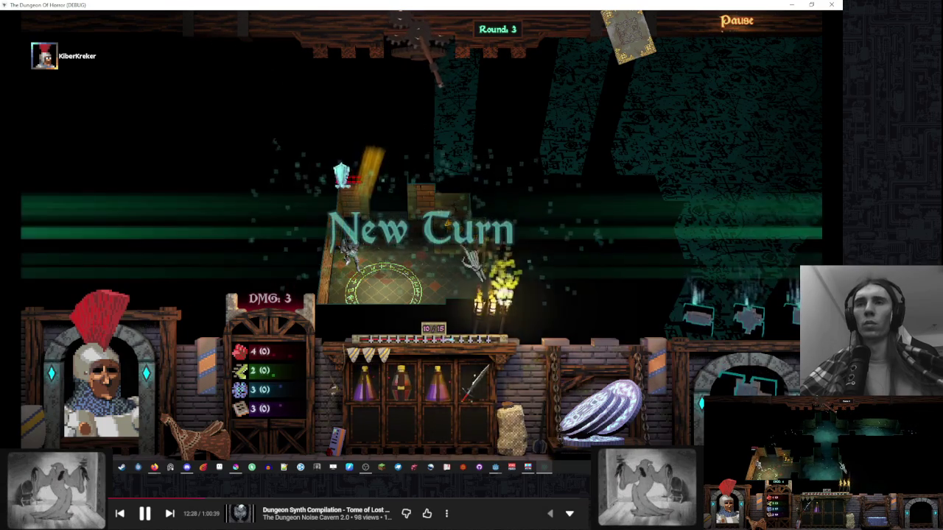
- Drag three potions from the hand onto the board to use them
{"action": "left_click_drag", "start_coordinate": [437, 383], "coordinate": [516, 143]}
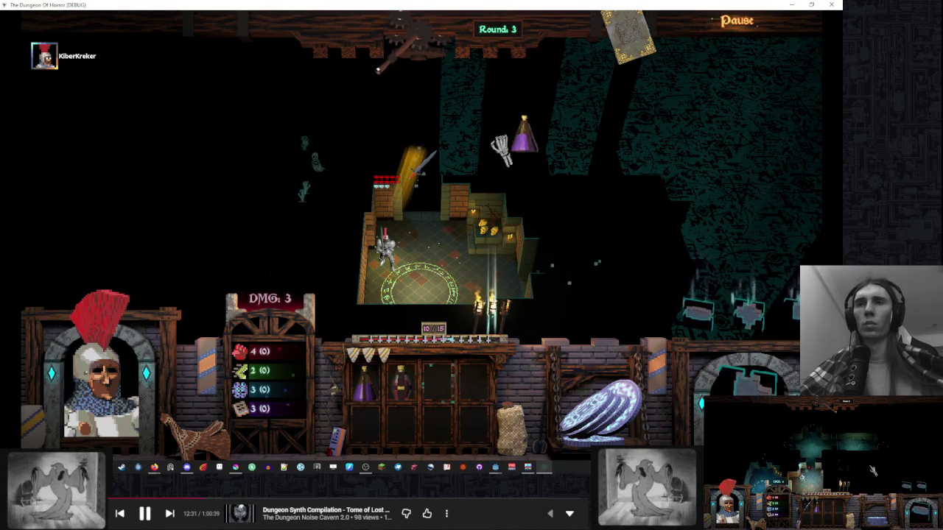
{"action": "left_click_drag", "start_coordinate": [401, 383], "coordinate": [475, 191]}
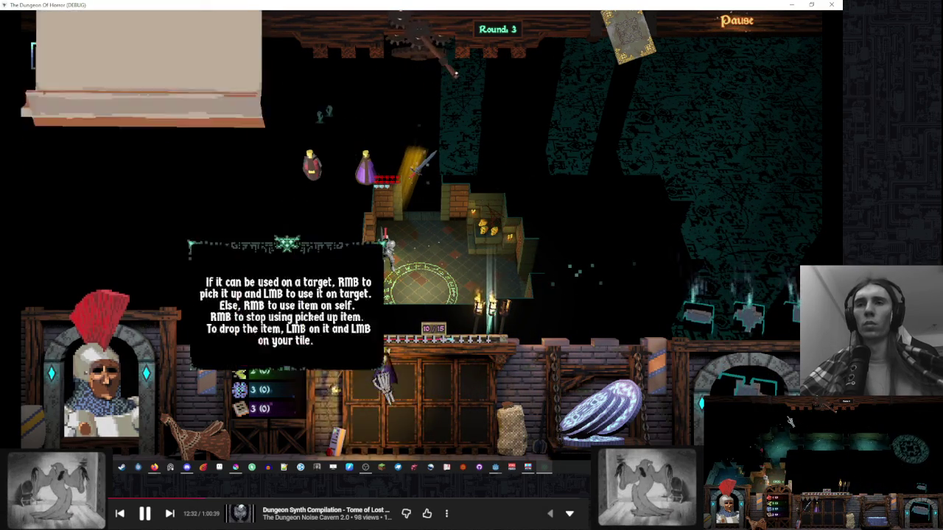
{"action": "left_click_drag", "start_coordinate": [363, 383], "coordinate": [420, 109]}
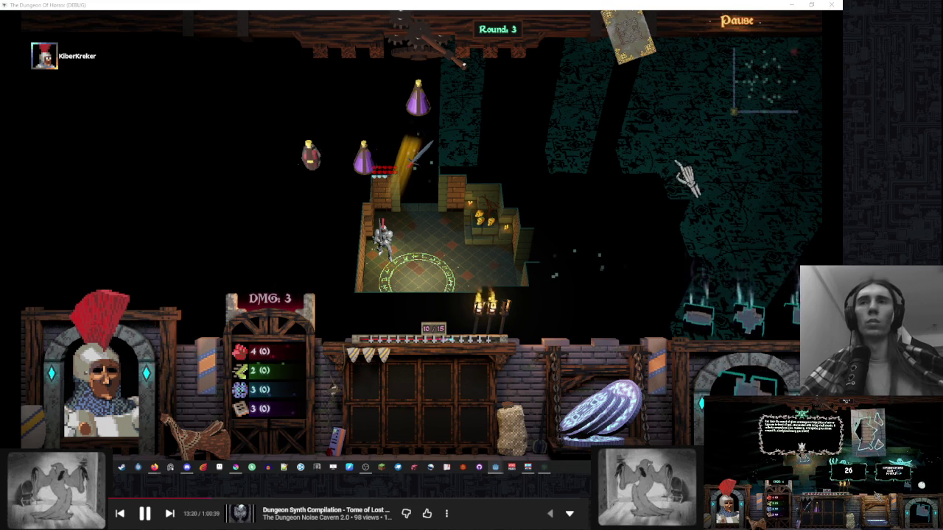
- End the turn, move two potions from the inventory into the room, and end the turn again
{"action": "mouse_move", "coordinate": [417, 158]}
{"action": "left_click", "coordinate": [448, 90]}
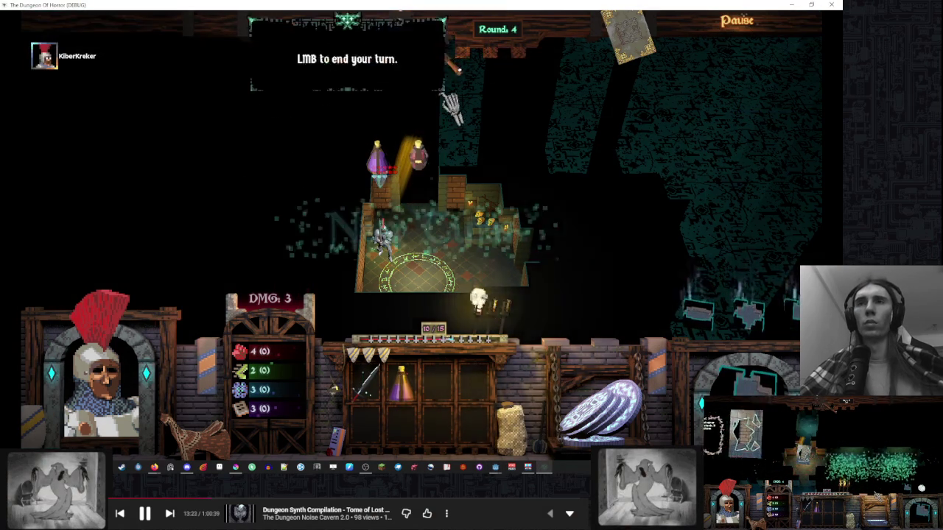
{"action": "mouse_move", "coordinate": [442, 337]}
{"action": "left_mouse_down"}
{"action": "mouse_move", "coordinate": [442, 227]}
{"action": "mouse_move", "coordinate": [417, 158]}
{"action": "left_mouse_up"}
{"action": "left_click_drag", "start_coordinate": [399, 379], "coordinate": [383, 236]}
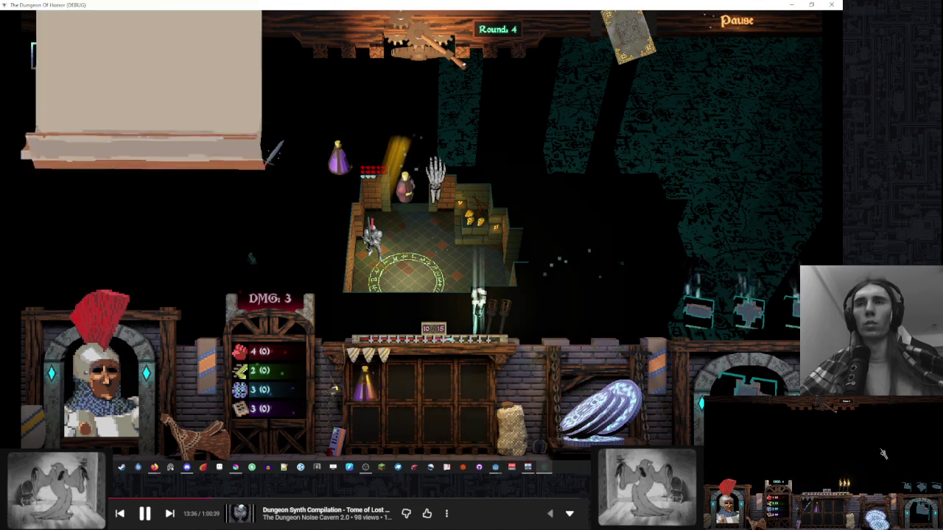
{"action": "left_click", "coordinate": [442, 59]}
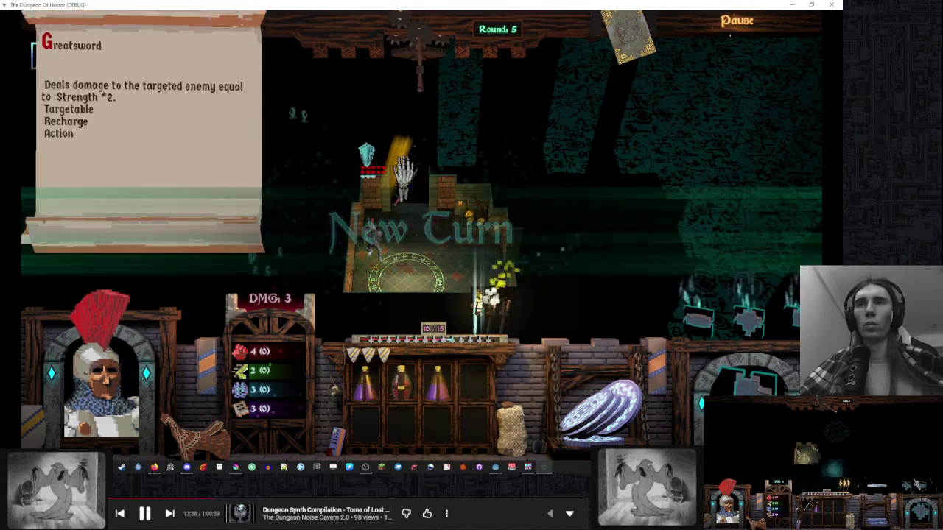
- Keep ending turns and right-click three purple potions in the inventory to use them
{"action": "left_click", "coordinate": [433, 74]}
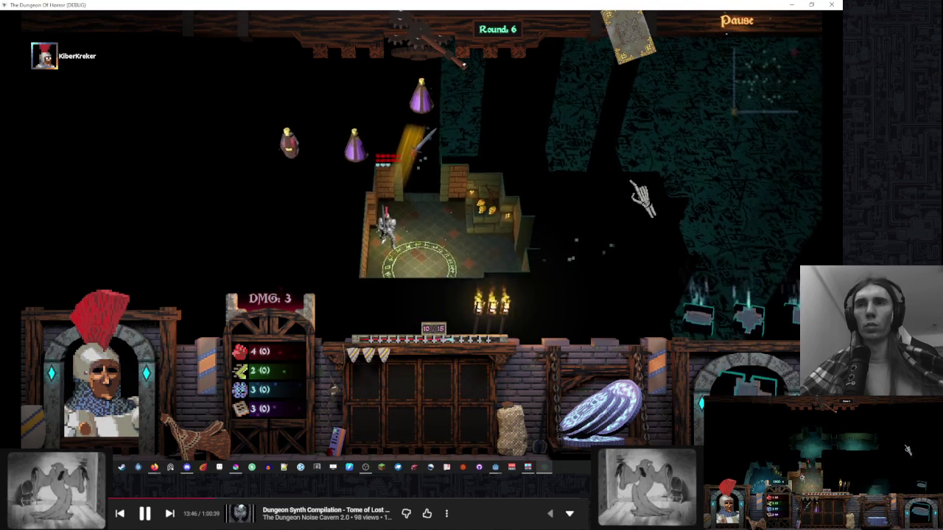
{"action": "left_click", "coordinate": [816, 407]}
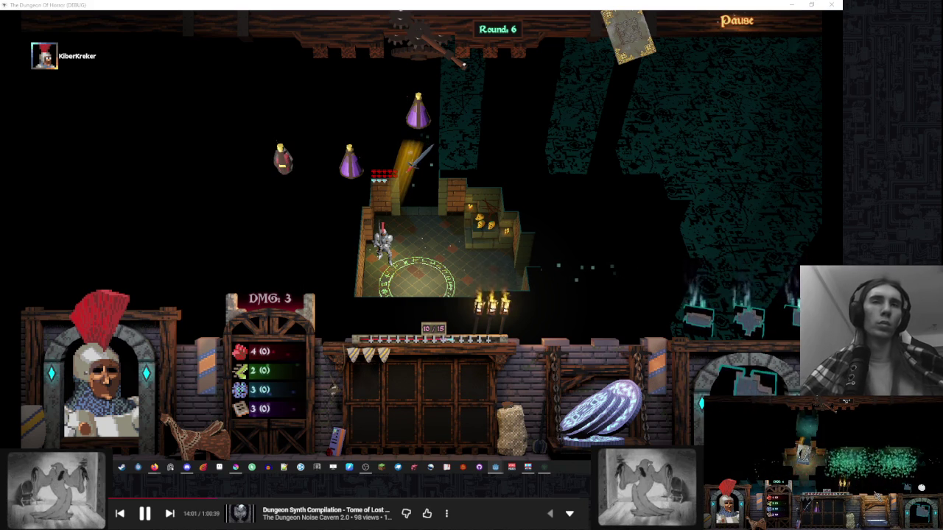
{"action": "mouse_move", "coordinate": [448, 152]}
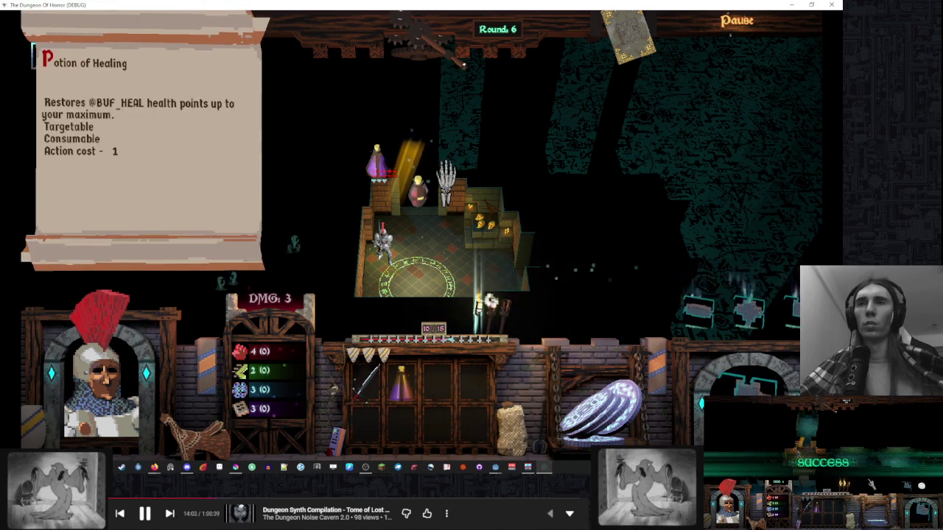
{"action": "right_click", "coordinate": [479, 372]}
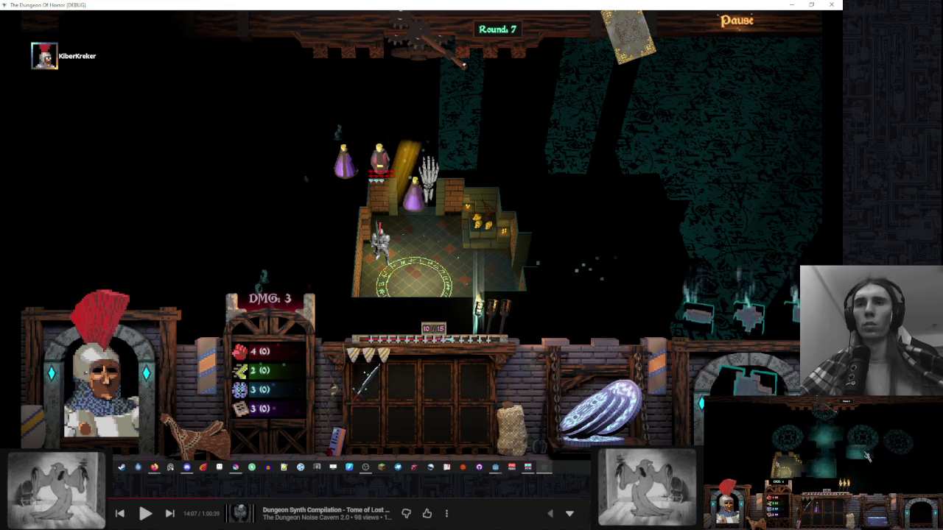
{"action": "left_click", "coordinate": [435, 47]}
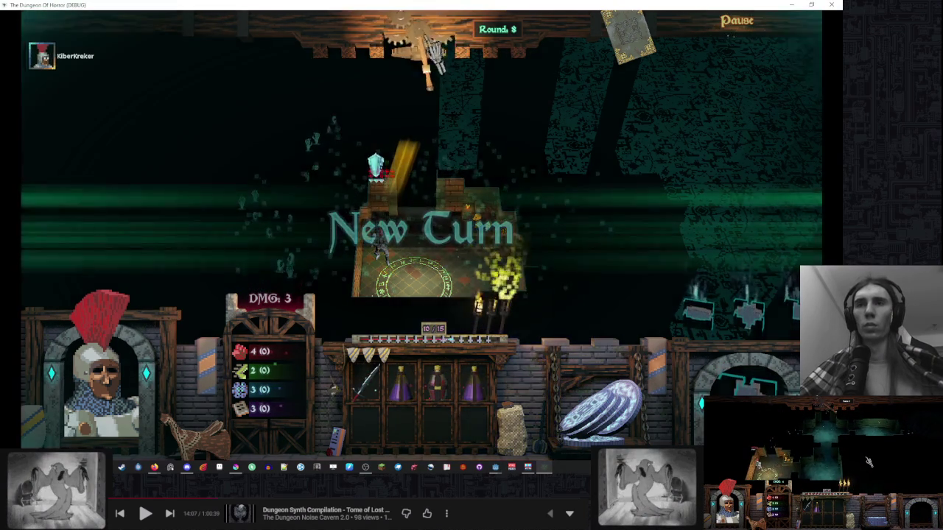
{"action": "right_click", "coordinate": [415, 402]}
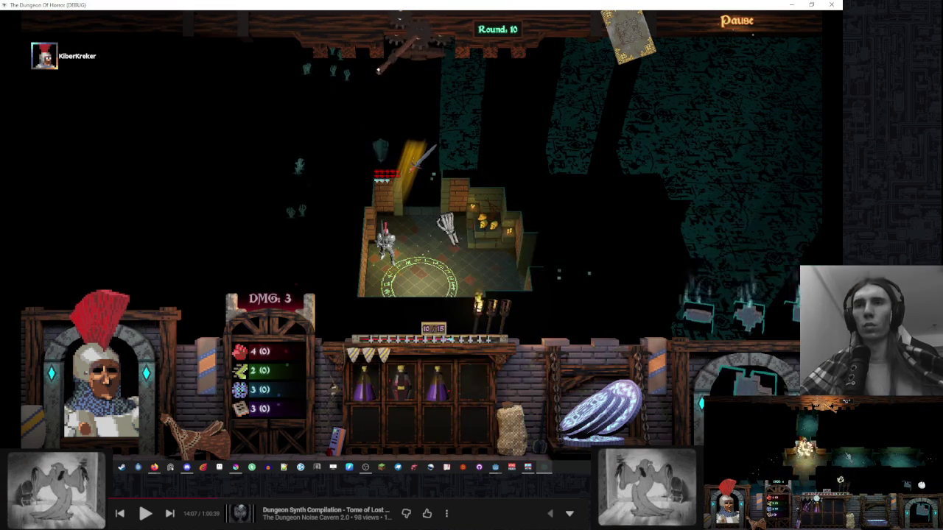
{"action": "right_click", "coordinate": [436, 387]}
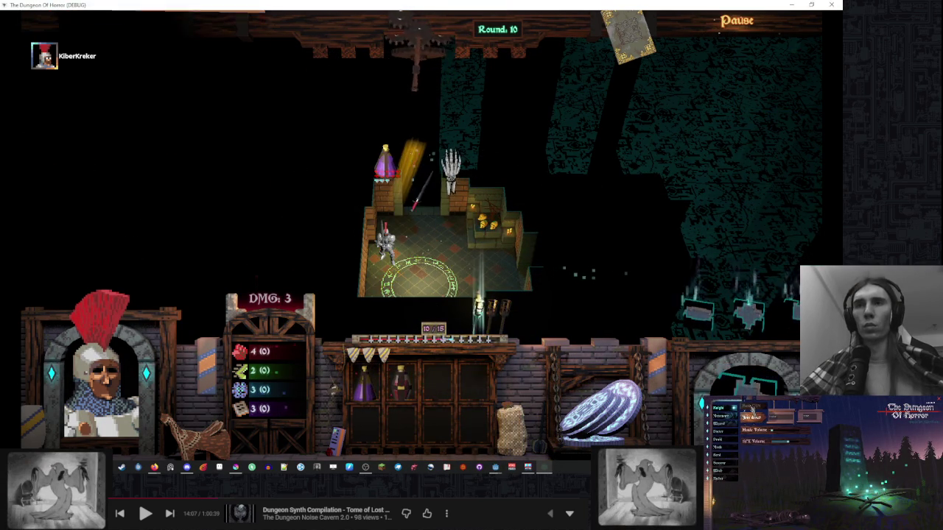
- End the turn to reach round 11, then use the purple potion from inventory slot 4
{"action": "left_click", "coordinate": [448, 158]}
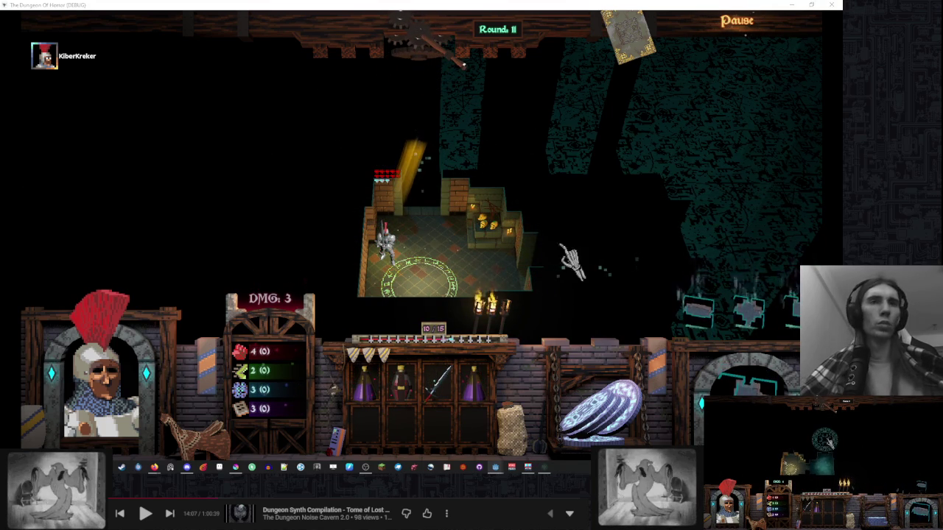
{"action": "left_click", "coordinate": [474, 384]}
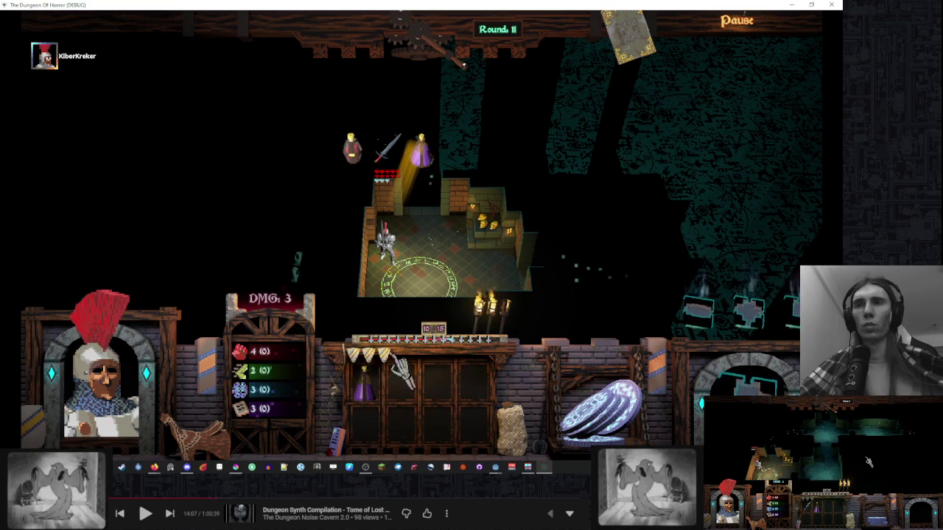
{"action": "right_click", "coordinate": [438, 259]}
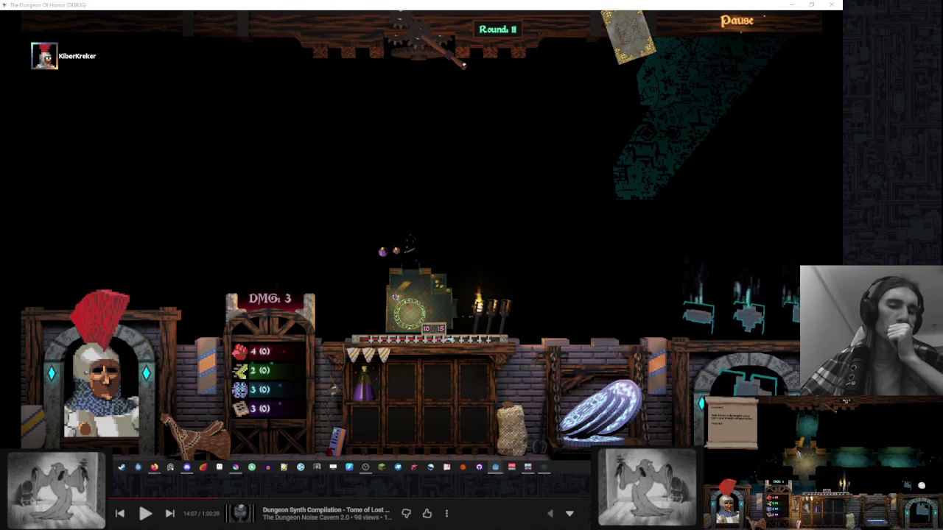
- Switch to Lorien, close the game's settings menu and start a new blank canvas
{"action": "left_click", "coordinate": [219, 466]}
{"action": "mouse_move", "coordinate": [154, 466]}
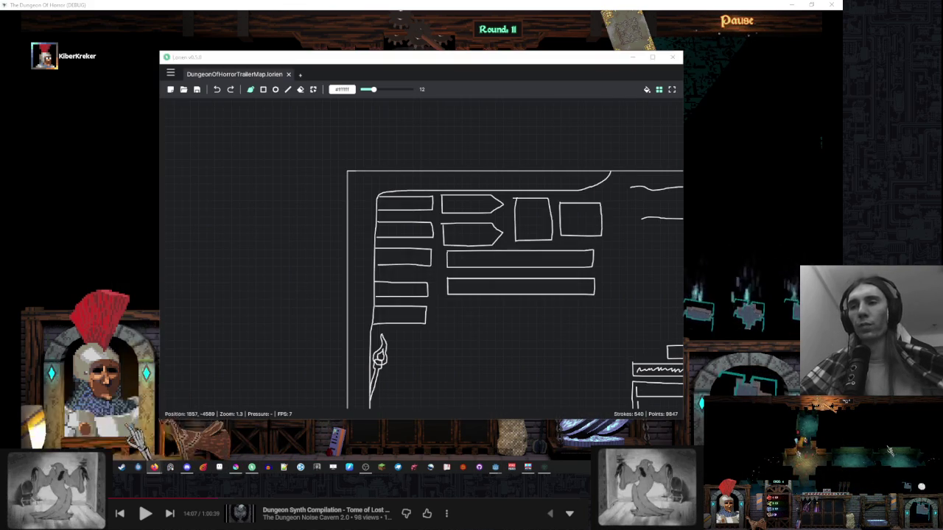
{"action": "left_click", "coordinate": [125, 427]}
{"action": "left_click", "coordinate": [751, 410]}
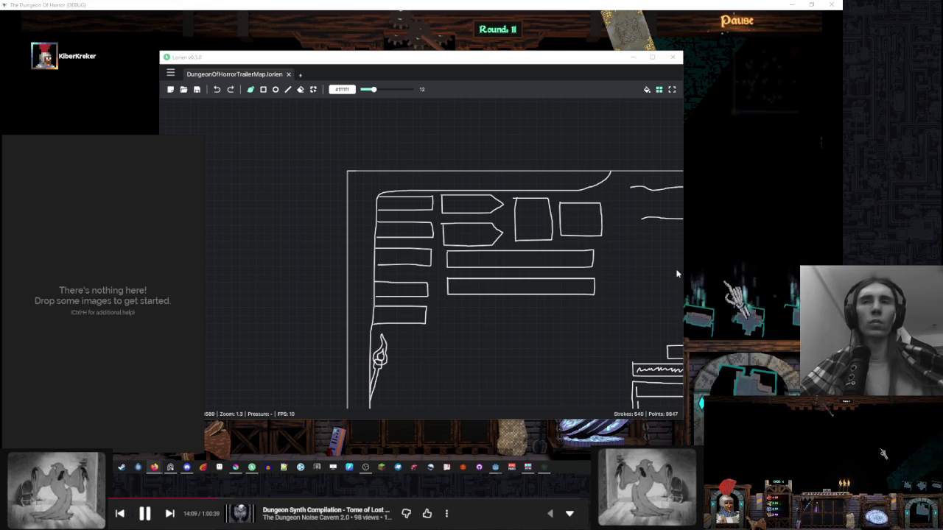
{"action": "left_click", "coordinate": [301, 74]}
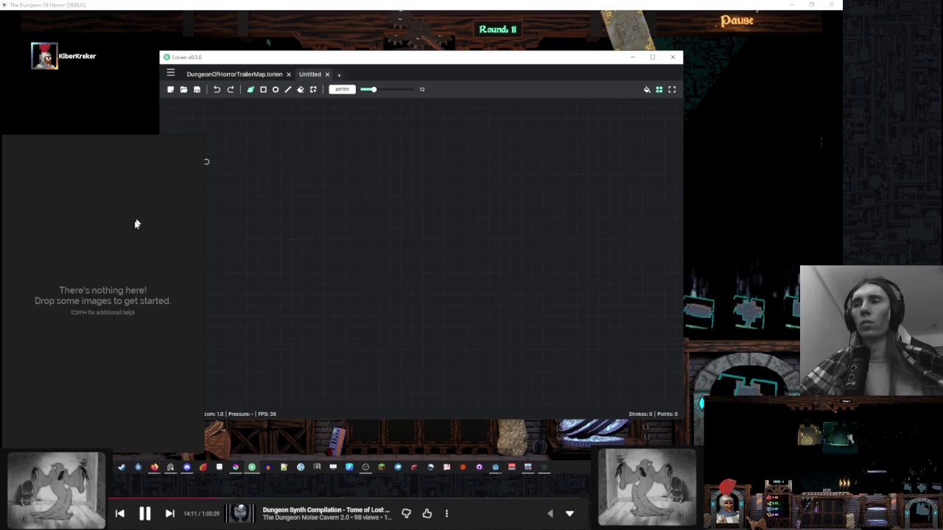
{"action": "left_click_drag", "start_coordinate": [395, 53], "coordinate": [277, 62]}
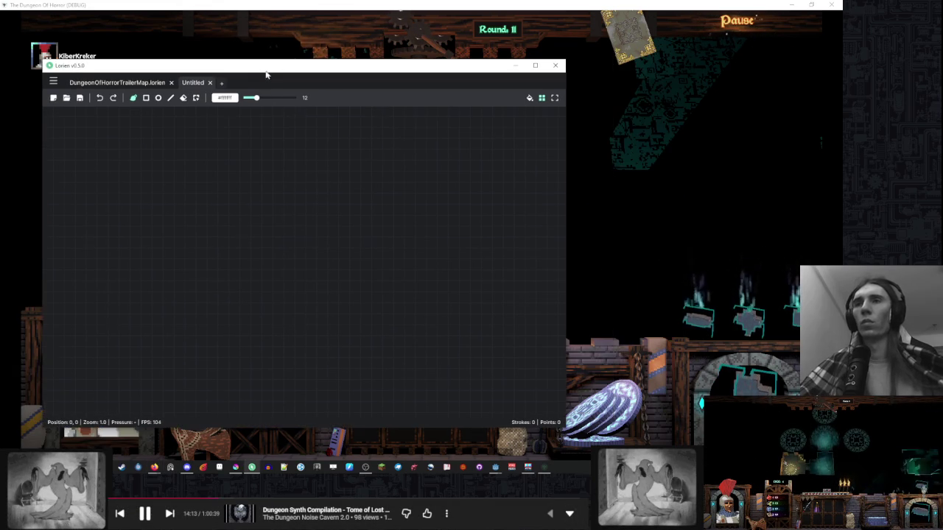
- Sketch a grid of zeros with a 6 and a staggered cluster of small zeros
{"action": "mouse_move", "coordinate": [188, 273]}
{"action": "left_mouse_down"}
{"action": "mouse_move", "coordinate": [247, 267]}
{"action": "mouse_move", "coordinate": [293, 285]}
{"action": "mouse_move", "coordinate": [292, 257]}
{"action": "left_mouse_up"}
{"action": "left_click_drag", "start_coordinate": [179, 213], "coordinate": [194, 214]}
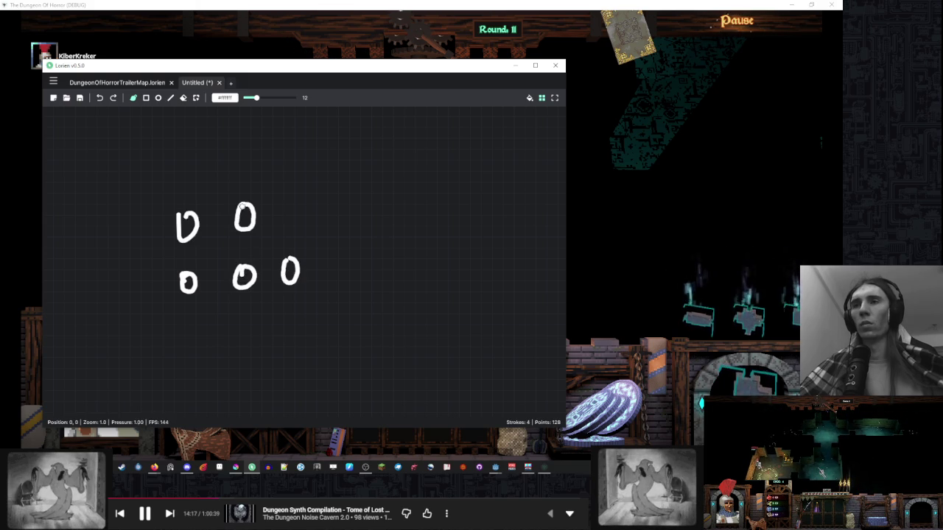
{"action": "left_click_drag", "start_coordinate": [297, 202], "coordinate": [298, 205]}
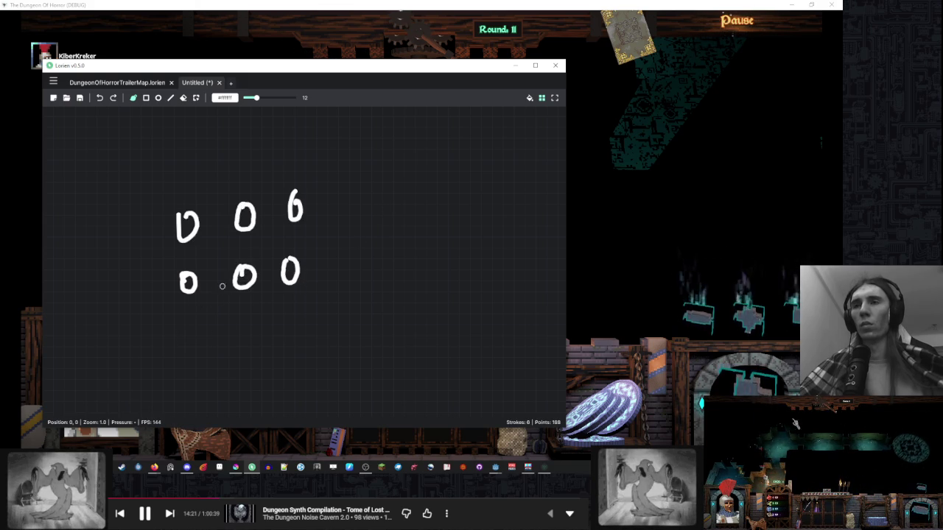
{"action": "mouse_move", "coordinate": [366, 376]}
{"action": "left_mouse_down"}
{"action": "mouse_move", "coordinate": [417, 333]}
{"action": "mouse_move", "coordinate": [388, 335]}
{"action": "left_mouse_up"}
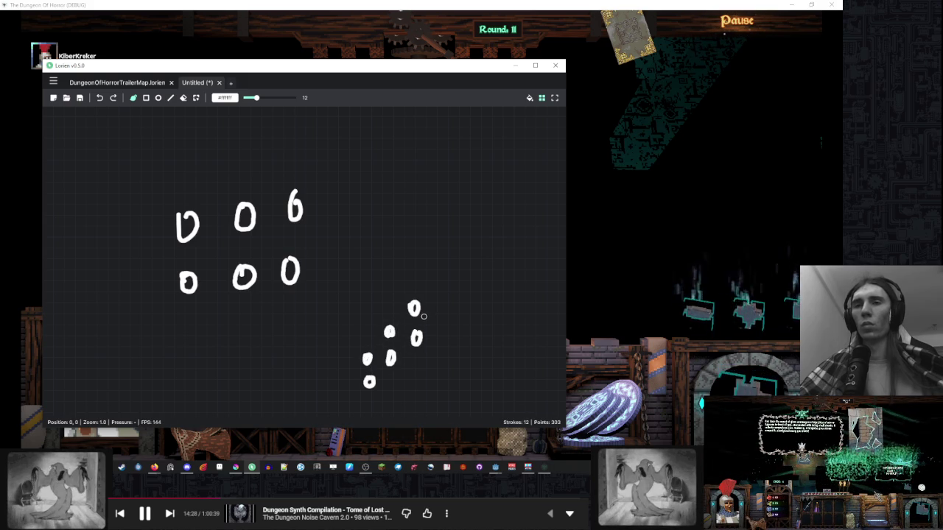
{"action": "mouse_move", "coordinate": [496, 467]}
{"action": "left_click", "coordinate": [516, 451]}
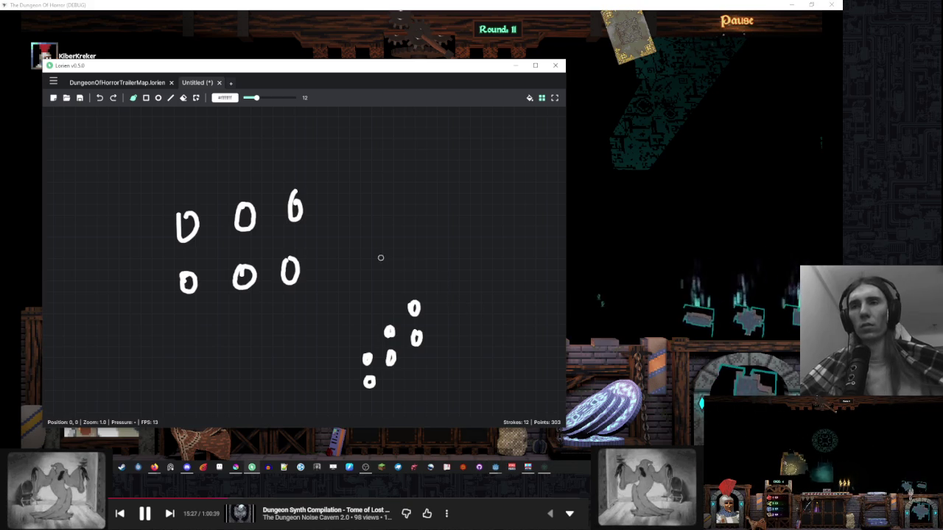
- Label the zero columns 1, 2, 3 below and above the grid
{"action": "left_click_drag", "start_coordinate": [395, 253], "coordinate": [388, 219]}
{"action": "left_click_drag", "start_coordinate": [175, 281], "coordinate": [177, 294]}
{"action": "left_click_drag", "start_coordinate": [237, 279], "coordinate": [243, 293]}
{"action": "left_click_drag", "start_coordinate": [287, 273], "coordinate": [291, 292]}
{"action": "left_click_drag", "start_coordinate": [154, 156], "coordinate": [162, 171]}
{"action": "mouse_move", "coordinate": [232, 141]}
{"action": "left_mouse_down"}
{"action": "mouse_move", "coordinate": [246, 155]}
{"action": "mouse_move", "coordinate": [285, 132]}
{"action": "mouse_move", "coordinate": [283, 147]}
{"action": "left_mouse_up"}
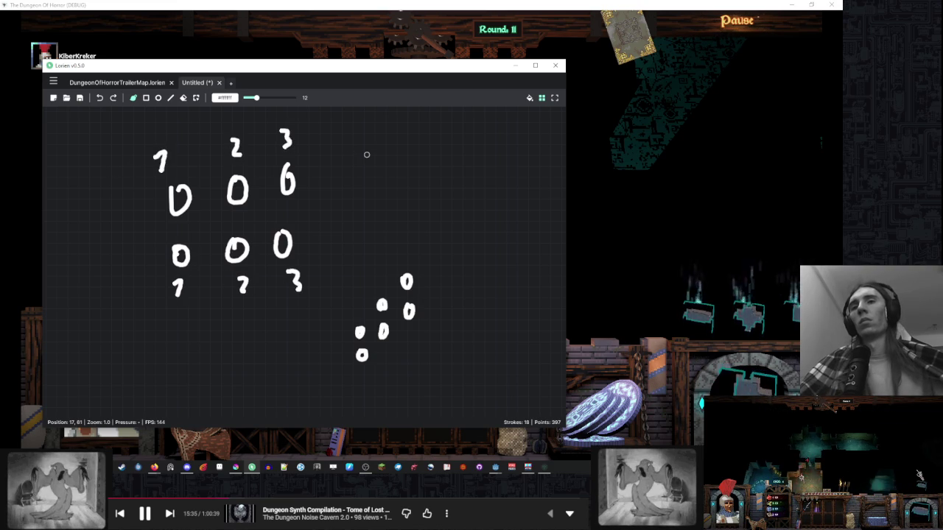
{"action": "mouse_move", "coordinate": [366, 155]}
{"action": "left_mouse_down"}
{"action": "mouse_move", "coordinate": [398, 208]}
{"action": "mouse_move", "coordinate": [263, 187]}
{"action": "mouse_move", "coordinate": [229, 202]}
{"action": "left_mouse_up"}
{"action": "left_click_drag", "start_coordinate": [271, 172], "coordinate": [287, 193]}
{"action": "left_click_drag", "start_coordinate": [334, 162], "coordinate": [339, 193]}
- Split the lower zero cluster with two vertical lines, undoing three trial horizontal lines
{"action": "left_click_drag", "start_coordinate": [415, 202], "coordinate": [326, 115]}
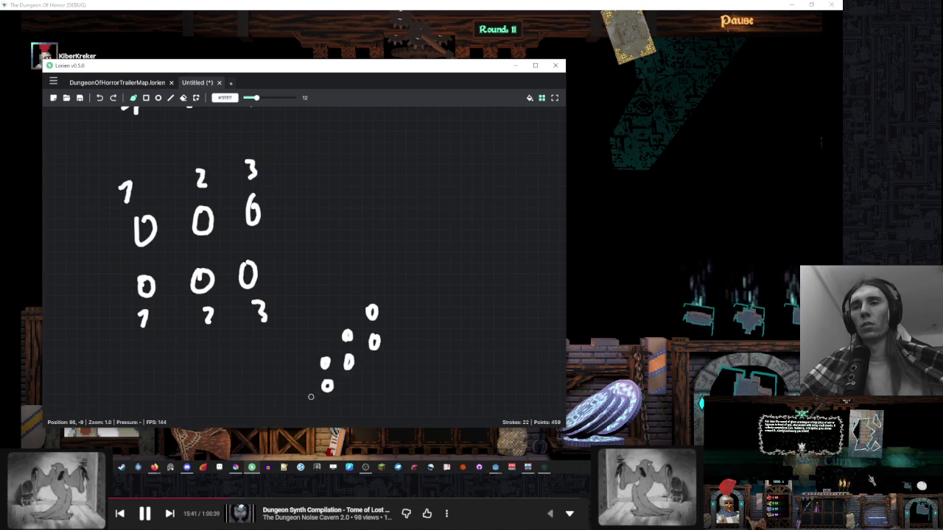
{"action": "left_click_drag", "start_coordinate": [288, 381], "coordinate": [447, 380]}
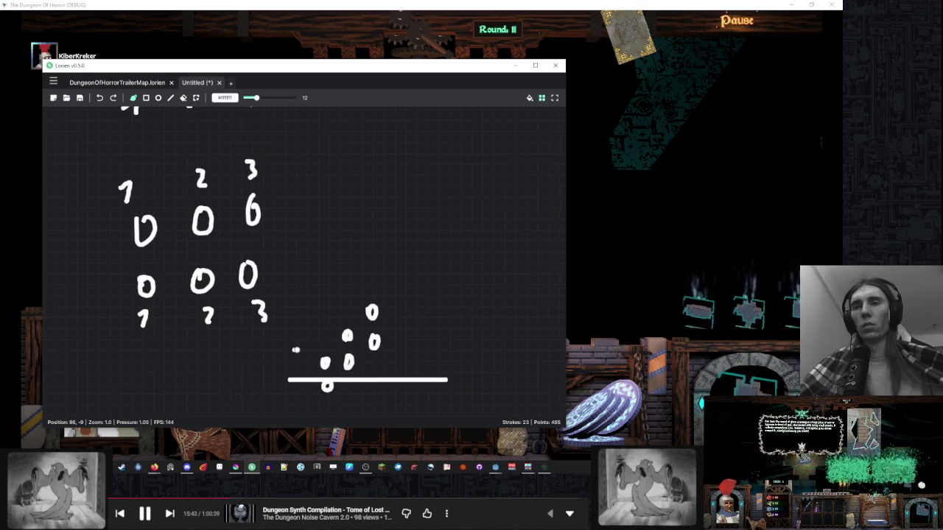
{"action": "left_click_drag", "start_coordinate": [293, 350], "coordinate": [484, 349]}
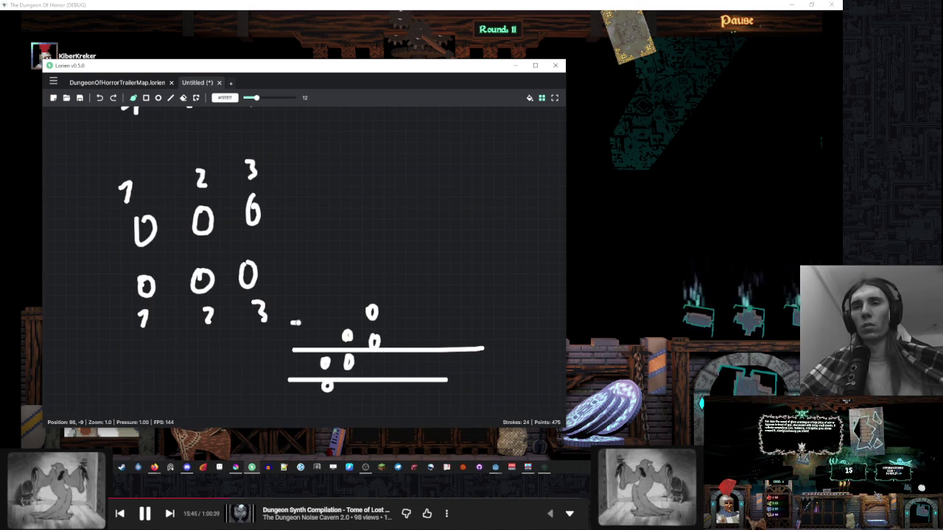
{"action": "left_click_drag", "start_coordinate": [292, 322], "coordinate": [495, 322]}
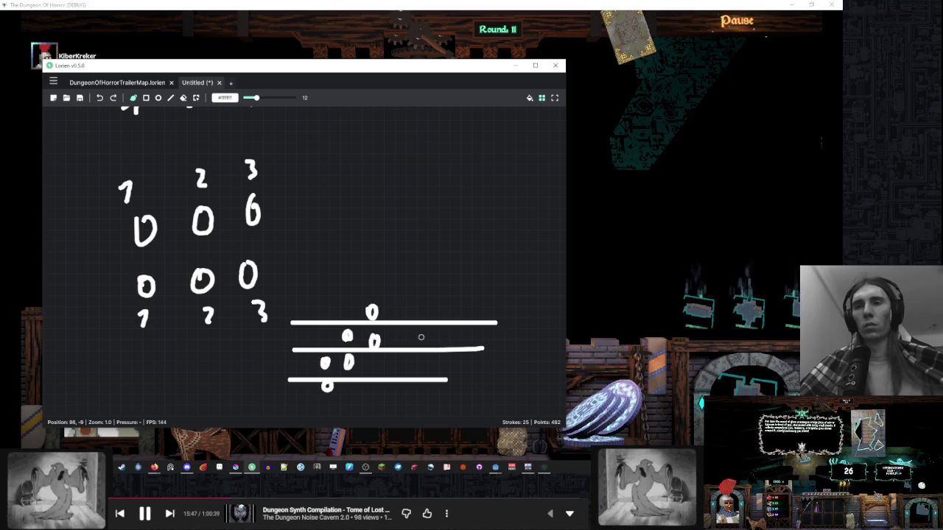
{"action": "key", "text": "ctrl+z"}
{"action": "key", "text": "ctrl+z"}
{"action": "key", "text": "ctrl+z"}
{"action": "left_click_drag", "start_coordinate": [338, 303], "coordinate": [339, 407]}
{"action": "left_click_drag", "start_coordinate": [362, 279], "coordinate": [361, 410]}
- Number the columns 1, 2, 3 and write 4, 5, 6 and 7 beside the zeros
{"action": "mouse_move", "coordinate": [322, 259]}
{"action": "left_mouse_down"}
{"action": "mouse_move", "coordinate": [325, 286]}
{"action": "mouse_move", "coordinate": [357, 281]}
{"action": "left_mouse_up"}
{"action": "left_click_drag", "start_coordinate": [371, 255], "coordinate": [371, 279]}
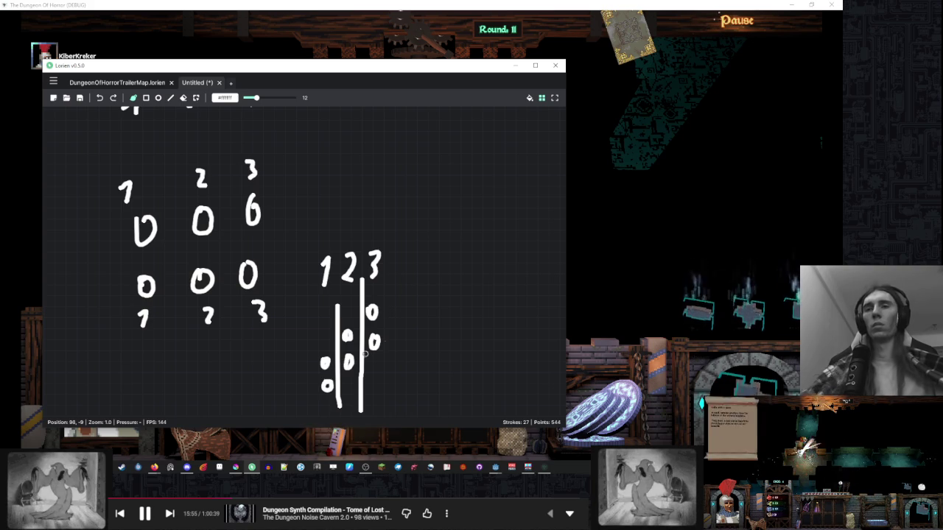
{"action": "scroll", "coordinate": [350, 361], "scroll_direction": "down", "scroll_amount": 2}
{"action": "mouse_move", "coordinate": [303, 341]}
{"action": "left_mouse_down"}
{"action": "mouse_move", "coordinate": [307, 351]}
{"action": "mouse_move", "coordinate": [352, 337]}
{"action": "left_mouse_up"}
{"action": "left_click_drag", "start_coordinate": [380, 306], "coordinate": [382, 320]}
{"action": "left_click_drag", "start_coordinate": [298, 300], "coordinate": [304, 320]}
{"action": "left_click_drag", "start_coordinate": [339, 259], "coordinate": [345, 274]}
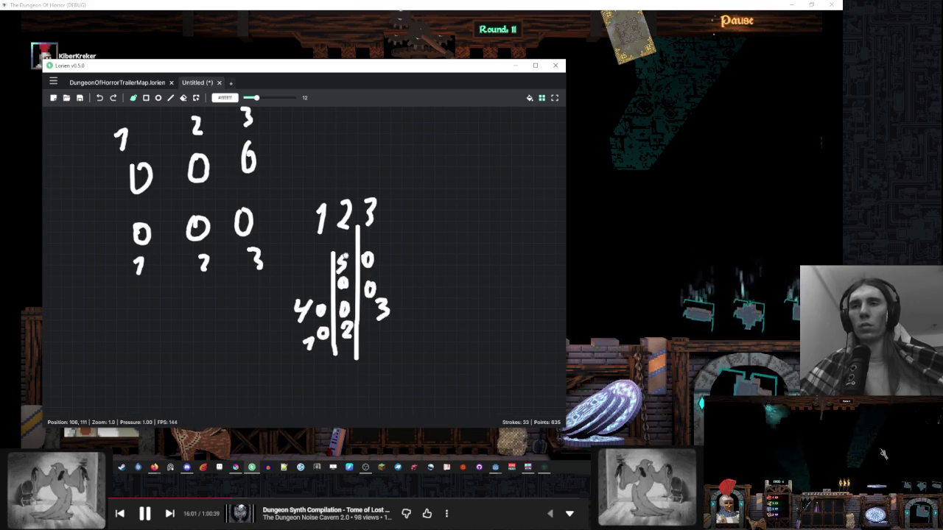
{"action": "mouse_move", "coordinate": [399, 246]}
{"action": "left_mouse_down"}
{"action": "mouse_move", "coordinate": [386, 258]}
{"action": "mouse_move", "coordinate": [393, 265]}
{"action": "left_mouse_up"}
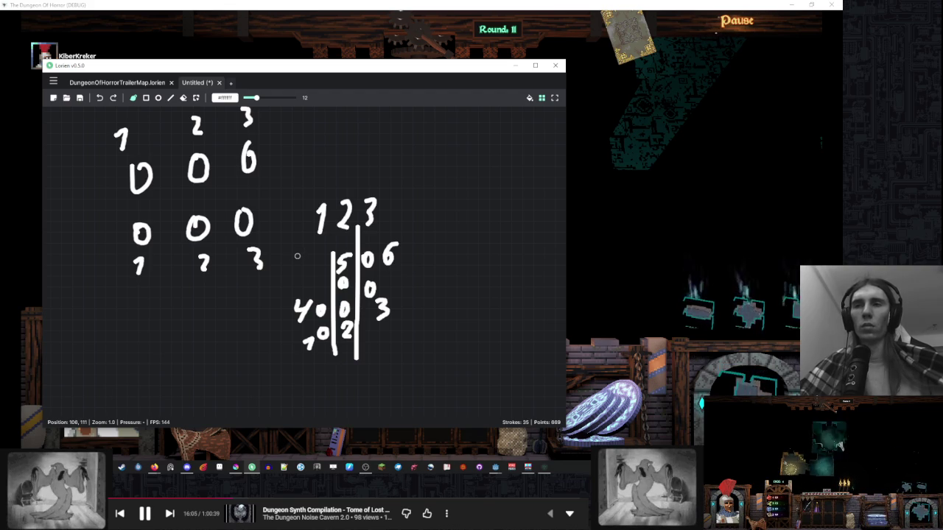
{"action": "left_click_drag", "start_coordinate": [452, 273], "coordinate": [255, 273]}
{"action": "mouse_move", "coordinate": [342, 297]}
{"action": "left_mouse_down"}
{"action": "mouse_move", "coordinate": [345, 320]}
{"action": "mouse_move", "coordinate": [391, 300]}
{"action": "mouse_move", "coordinate": [393, 315]}
{"action": "mouse_move", "coordinate": [412, 315]}
{"action": "left_mouse_up"}
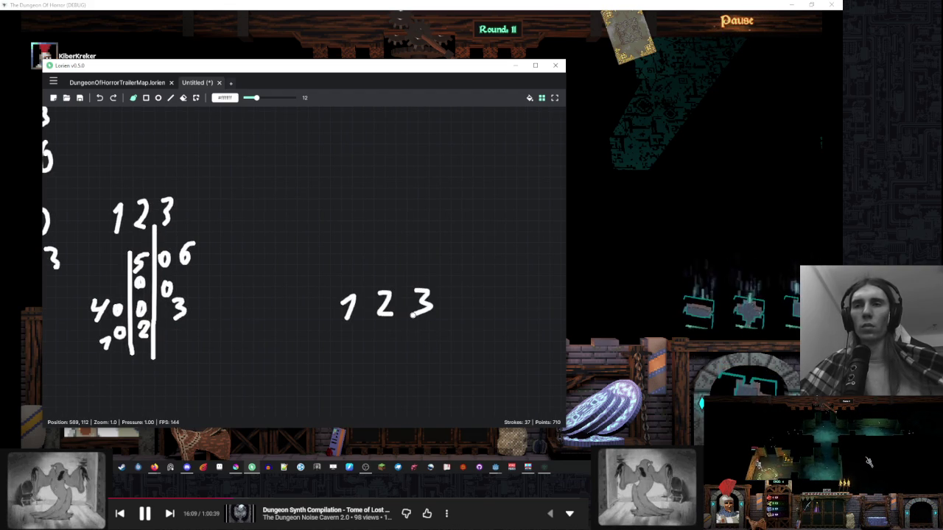
- Write rows 4 5 6 and 7 8 9 above 1 2 3, with a column divider and a top line
{"action": "left_click_drag", "start_coordinate": [344, 255], "coordinate": [358, 268]}
{"action": "mouse_move", "coordinate": [353, 255]}
{"action": "left_mouse_down"}
{"action": "mouse_move", "coordinate": [351, 280]}
{"action": "mouse_move", "coordinate": [379, 263]}
{"action": "mouse_move", "coordinate": [381, 275]}
{"action": "left_mouse_up"}
{"action": "mouse_move", "coordinate": [381, 251]}
{"action": "left_mouse_down"}
{"action": "mouse_move", "coordinate": [418, 253]}
{"action": "mouse_move", "coordinate": [415, 266]}
{"action": "left_mouse_up"}
{"action": "mouse_move", "coordinate": [333, 223]}
{"action": "left_mouse_down"}
{"action": "mouse_move", "coordinate": [358, 217]}
{"action": "mouse_move", "coordinate": [348, 234]}
{"action": "left_mouse_up"}
{"action": "mouse_move", "coordinate": [339, 230]}
{"action": "left_mouse_down"}
{"action": "mouse_move", "coordinate": [386, 221]}
{"action": "mouse_move", "coordinate": [391, 233]}
{"action": "mouse_move", "coordinate": [420, 233]}
{"action": "left_mouse_up"}
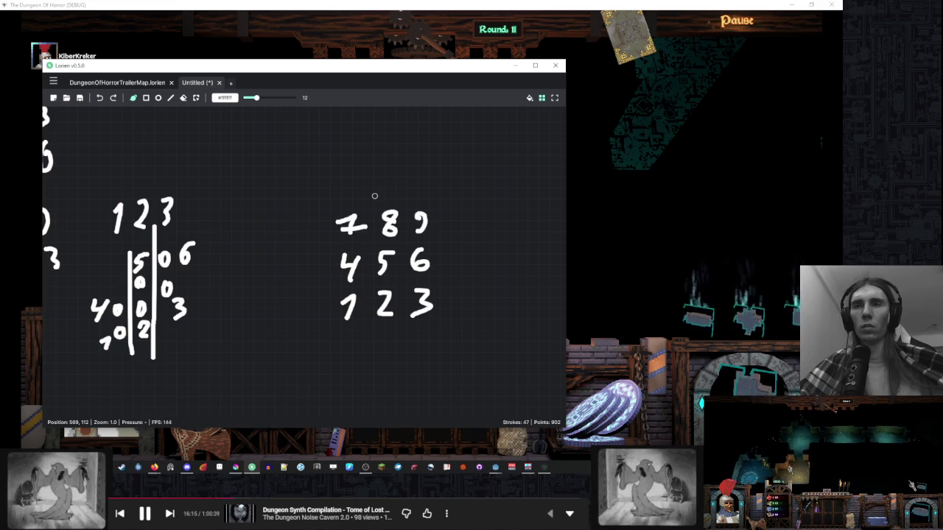
{"action": "left_click_drag", "start_coordinate": [373, 195], "coordinate": [372, 331]}
{"action": "left_click_drag", "start_coordinate": [403, 200], "coordinate": [402, 329]}
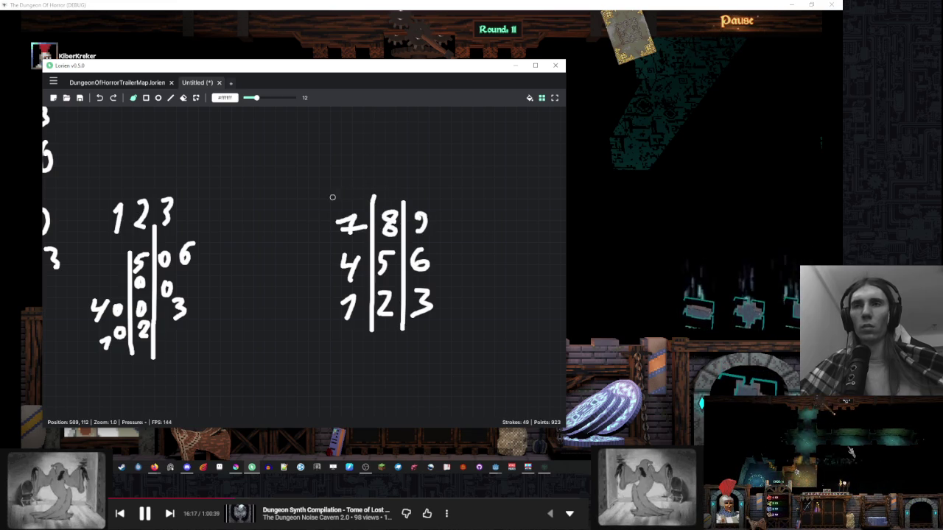
{"action": "left_click_drag", "start_coordinate": [322, 198], "coordinate": [463, 197]}
- Add the 1 2 3 header with two column dividers above the horizontal line
{"action": "left_click_drag", "start_coordinate": [340, 164], "coordinate": [345, 184]}
{"action": "left_click_drag", "start_coordinate": [370, 149], "coordinate": [373, 198]}
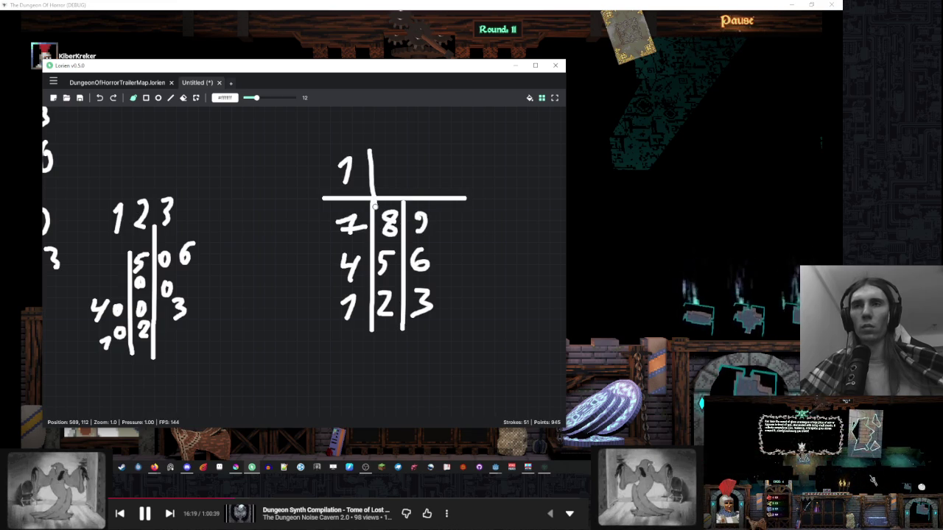
{"action": "left_click_drag", "start_coordinate": [406, 146], "coordinate": [402, 197]}
{"action": "mouse_move", "coordinate": [378, 157]}
{"action": "left_mouse_down"}
{"action": "mouse_move", "coordinate": [377, 182]}
{"action": "mouse_move", "coordinate": [414, 181]}
{"action": "left_mouse_up"}
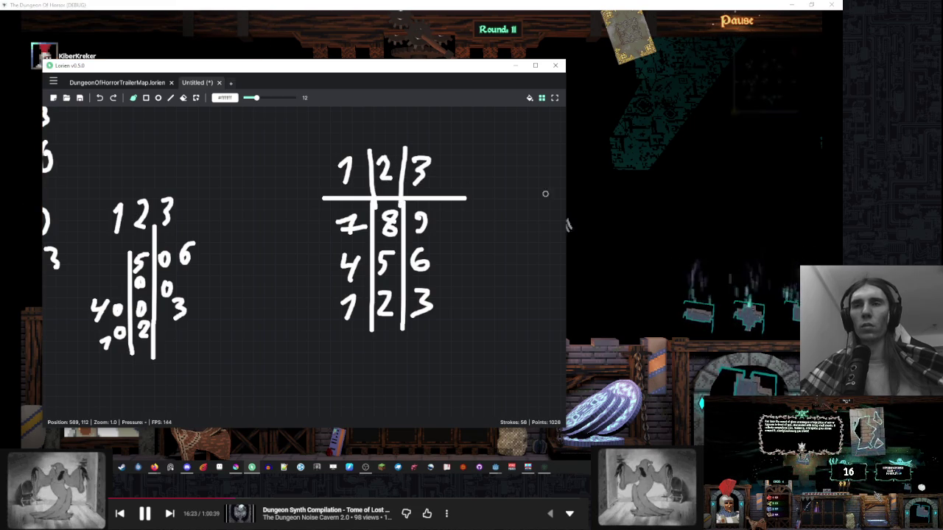
{"action": "left_click_drag", "start_coordinate": [536, 196], "coordinate": [497, 207]}
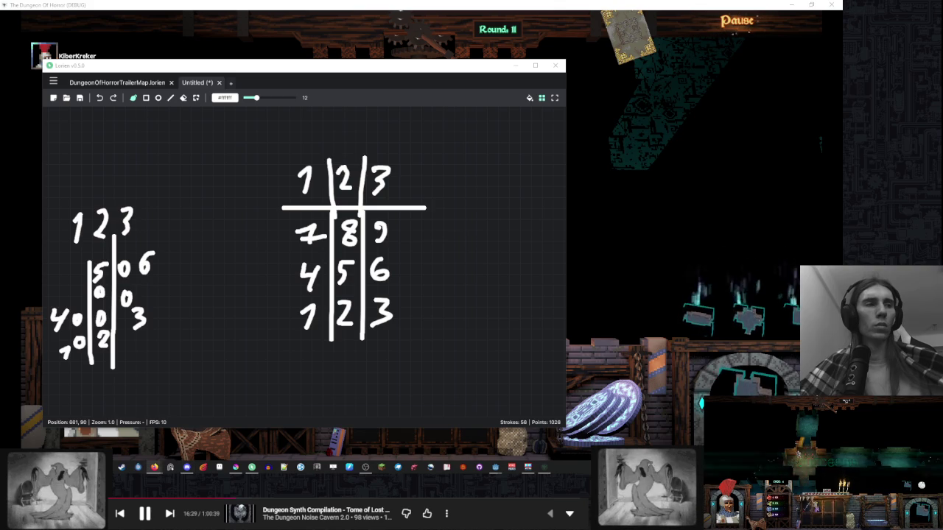
{"action": "left_click_drag", "start_coordinate": [444, 260], "coordinate": [437, 253]}
{"action": "scroll", "coordinate": [437, 253], "scroll_direction": "right", "scroll_amount": 5}
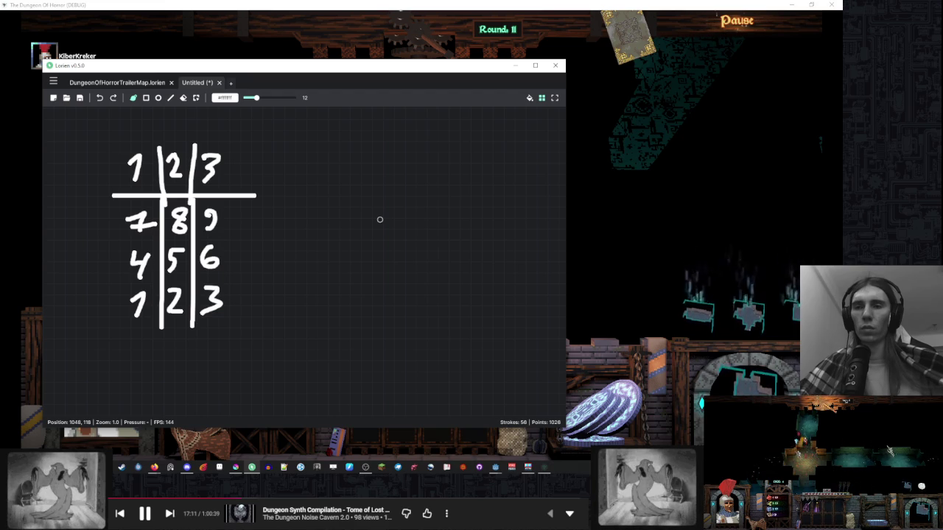
- Pan to the older zero sketch, then bring the Godot editor with main_menu.tscn forward
{"action": "mouse_move", "coordinate": [380, 220]}
{"action": "left_mouse_down"}
{"action": "mouse_move", "coordinate": [542, 230]}
{"action": "mouse_move", "coordinate": [476, 227]}
{"action": "left_mouse_up"}
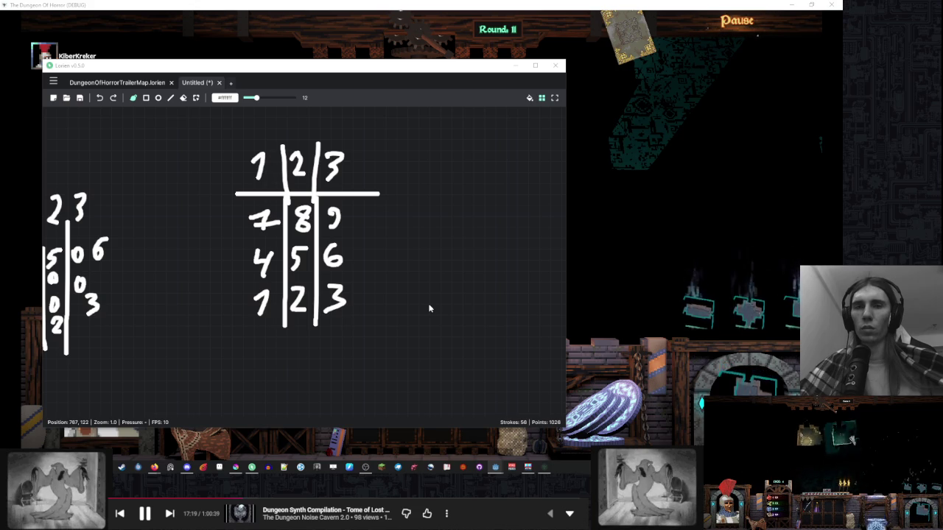
{"action": "mouse_move", "coordinate": [495, 467]}
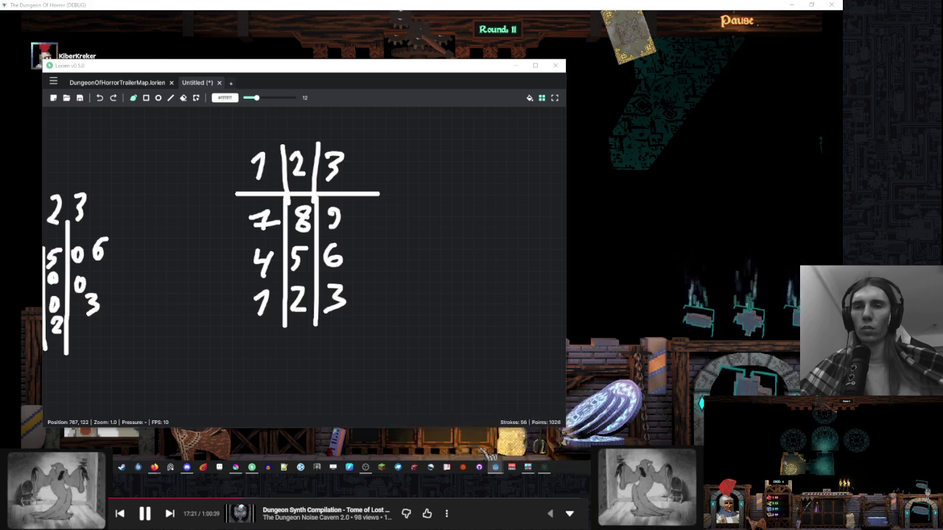
{"action": "left_click", "coordinate": [479, 449]}
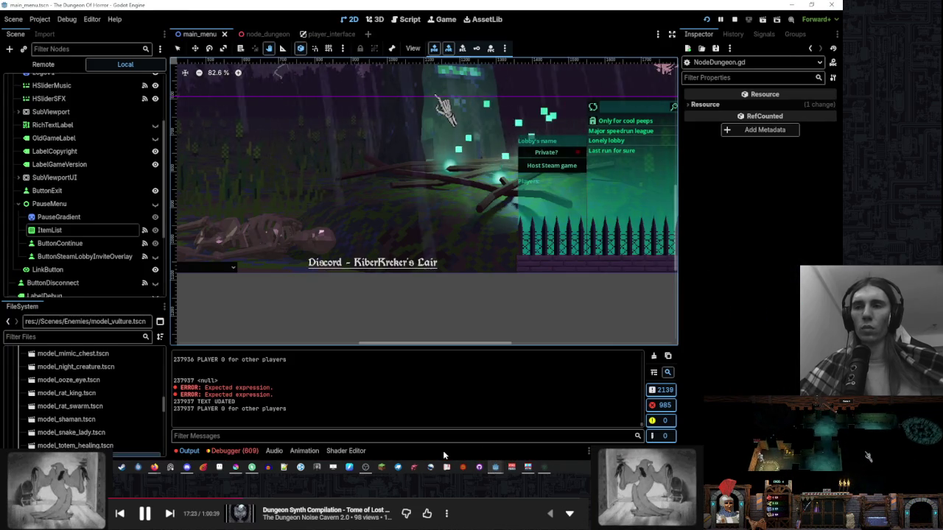
- View NodeDungeon.gd in the Script Editor, then switch to the running Dungeon Of Horror game
{"action": "mouse_move", "coordinate": [499, 469]}
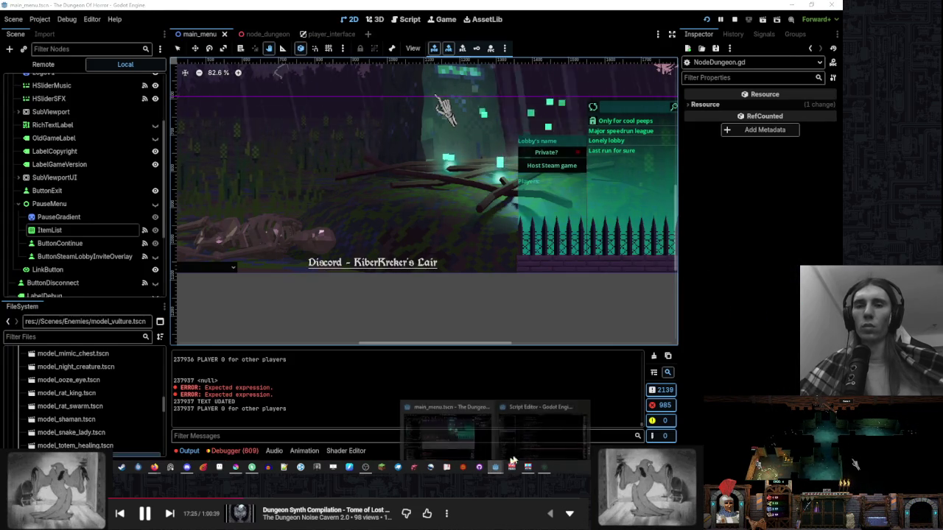
{"action": "left_click", "coordinate": [541, 431]}
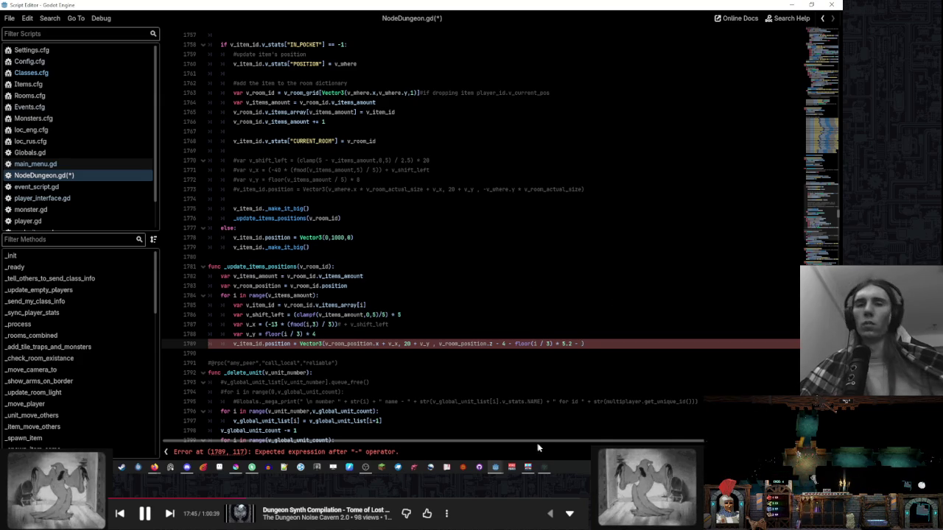
{"action": "left_click", "coordinate": [551, 477]}
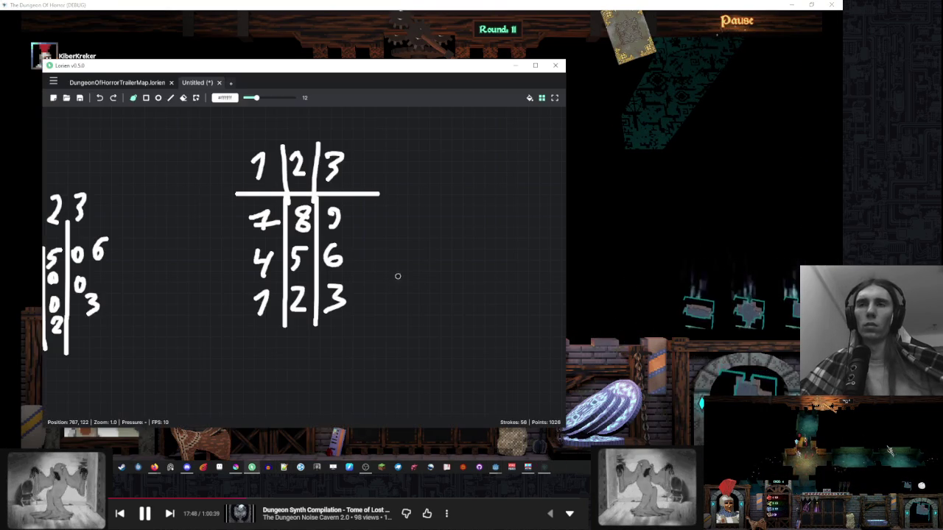
- Back in Lorien, draw two horizontal lines with rows 1 2 3, 4 5 6 and 7 stacked around them
{"action": "key", "text": "alt+Tab"}
{"action": "left_click_drag", "start_coordinate": [432, 259], "coordinate": [305, 284]}
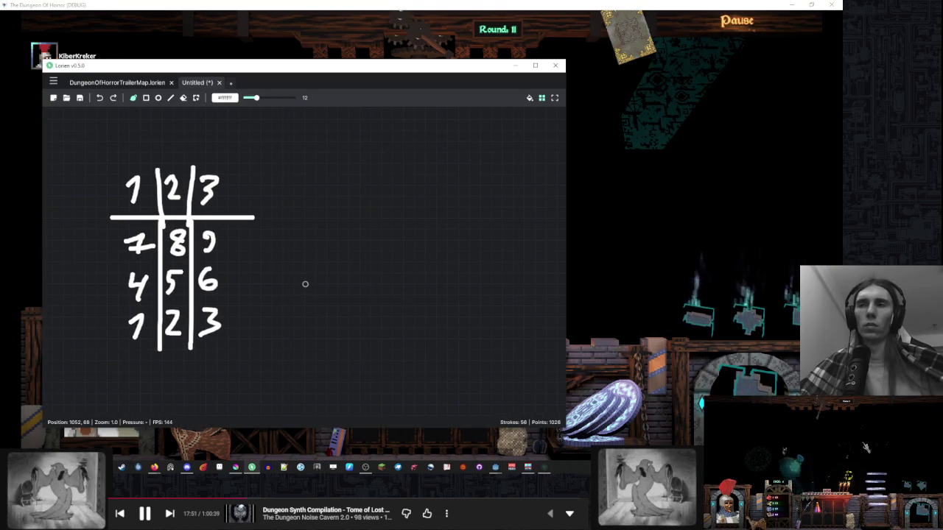
{"action": "scroll", "coordinate": [317, 238], "scroll_direction": "down", "scroll_amount": 3}
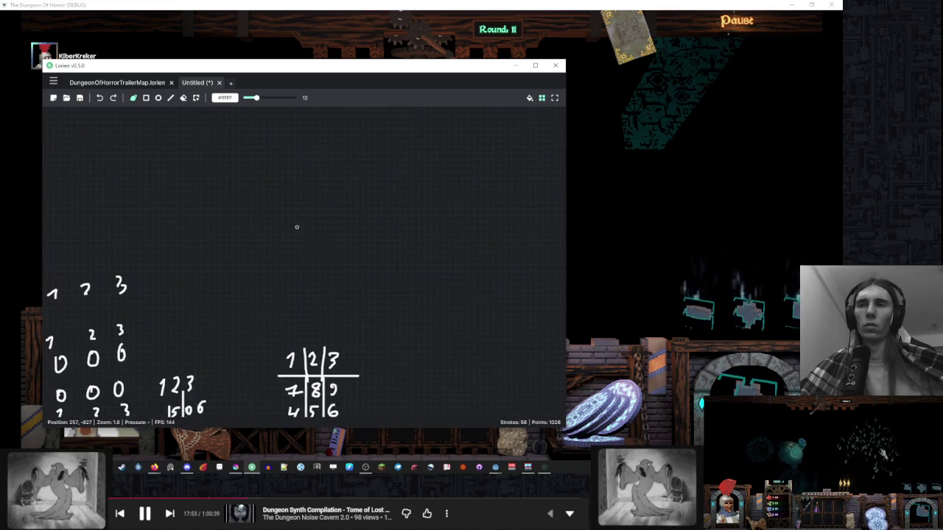
{"action": "scroll", "coordinate": [282, 211], "scroll_direction": "up", "scroll_amount": 4}
{"action": "mouse_move", "coordinate": [255, 217]}
{"action": "left_mouse_down"}
{"action": "mouse_move", "coordinate": [351, 174]}
{"action": "mouse_move", "coordinate": [347, 141]}
{"action": "mouse_move", "coordinate": [296, 240]}
{"action": "mouse_move", "coordinate": [384, 245]}
{"action": "left_mouse_up"}
{"action": "left_click_drag", "start_coordinate": [250, 216], "coordinate": [384, 215]}
{"action": "mouse_move", "coordinate": [274, 259]}
{"action": "left_mouse_down"}
{"action": "mouse_move", "coordinate": [284, 275]}
{"action": "mouse_move", "coordinate": [349, 276]}
{"action": "left_mouse_up"}
{"action": "left_click_drag", "start_coordinate": [285, 221], "coordinate": [298, 229]}
{"action": "mouse_move", "coordinate": [293, 220]}
{"action": "left_mouse_down"}
{"action": "mouse_move", "coordinate": [293, 236]}
{"action": "mouse_move", "coordinate": [340, 217]}
{"action": "mouse_move", "coordinate": [354, 228]}
{"action": "left_mouse_up"}
{"action": "left_click", "coordinate": [286, 189]}
{"action": "mouse_move", "coordinate": [284, 191]}
{"action": "left_mouse_down"}
{"action": "mouse_move", "coordinate": [288, 206]}
{"action": "mouse_move", "coordinate": [324, 191]}
{"action": "mouse_move", "coordinate": [347, 203]}
{"action": "left_mouse_up"}
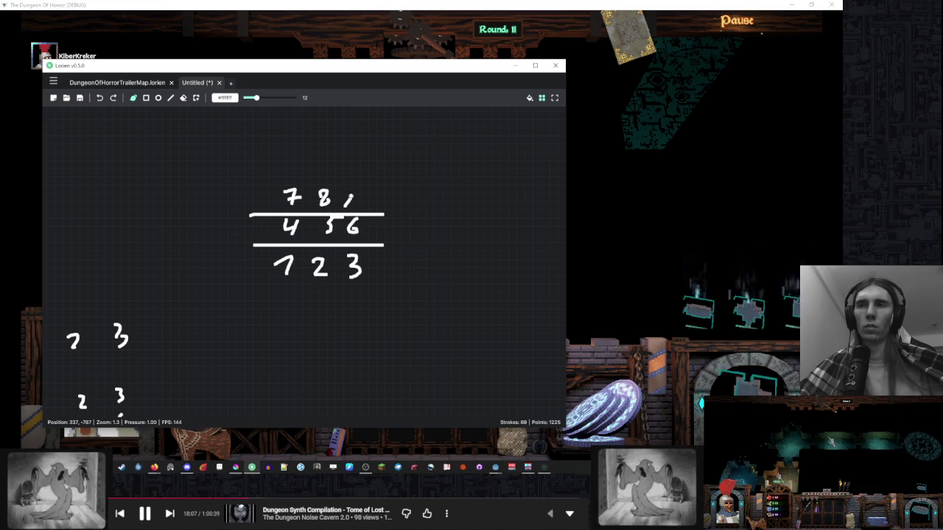
- Add row labels left of the digit rows and a curved rotation arrow above the grid
{"action": "mouse_move", "coordinate": [216, 264]}
{"action": "left_mouse_down"}
{"action": "mouse_move", "coordinate": [224, 273]}
{"action": "mouse_move", "coordinate": [219, 246]}
{"action": "left_mouse_up"}
{"action": "key", "text": "ctrl+z"}
{"action": "left_click_drag", "start_coordinate": [212, 195], "coordinate": [226, 173]}
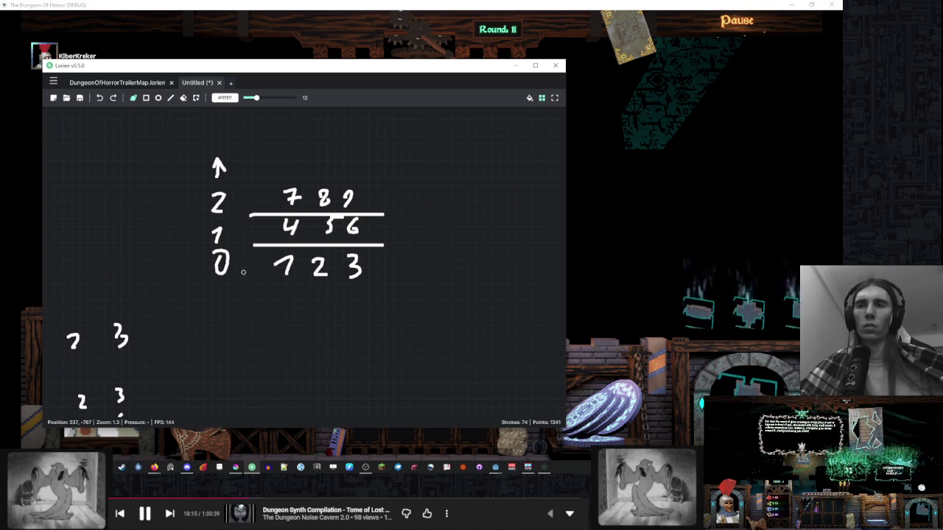
{"action": "scroll", "coordinate": [207, 243], "scroll_direction": "down", "scroll_amount": 3}
{"action": "left_click_drag", "start_coordinate": [340, 234], "coordinate": [325, 249]}
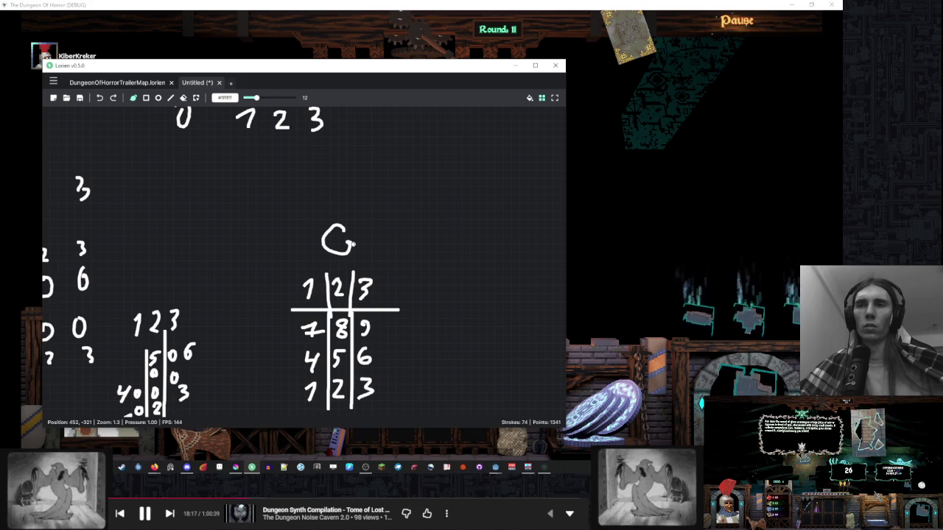
{"action": "left_click_drag", "start_coordinate": [382, 260], "coordinate": [363, 252]}
{"action": "scroll", "coordinate": [361, 250], "scroll_direction": "up", "scroll_amount": 3}
{"action": "scroll", "coordinate": [372, 280], "scroll_direction": "down", "scroll_amount": 5}
{"action": "scroll", "coordinate": [339, 167], "scroll_direction": "up", "scroll_amount": 3}
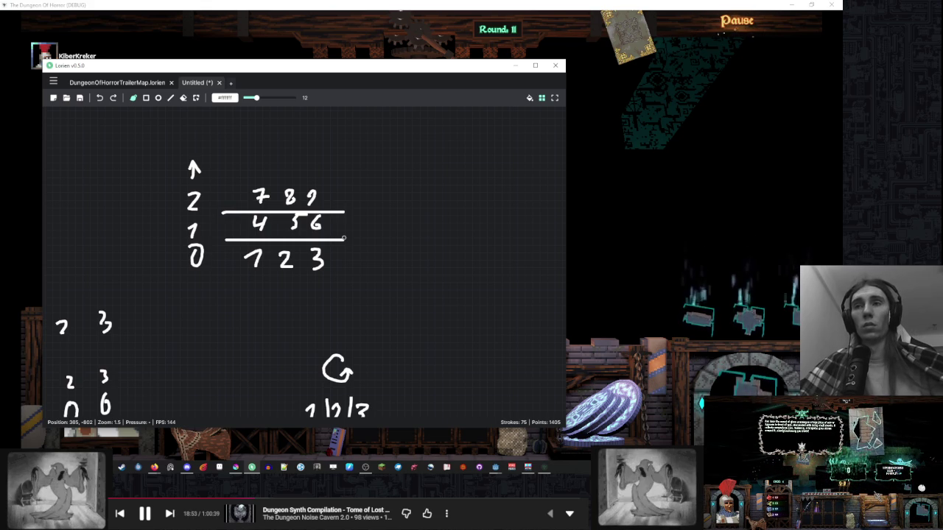
{"action": "scroll", "coordinate": [394, 179], "scroll_direction": "up", "scroll_amount": 3}
{"action": "scroll", "coordinate": [326, 180], "scroll_direction": "down", "scroll_amount": 10}
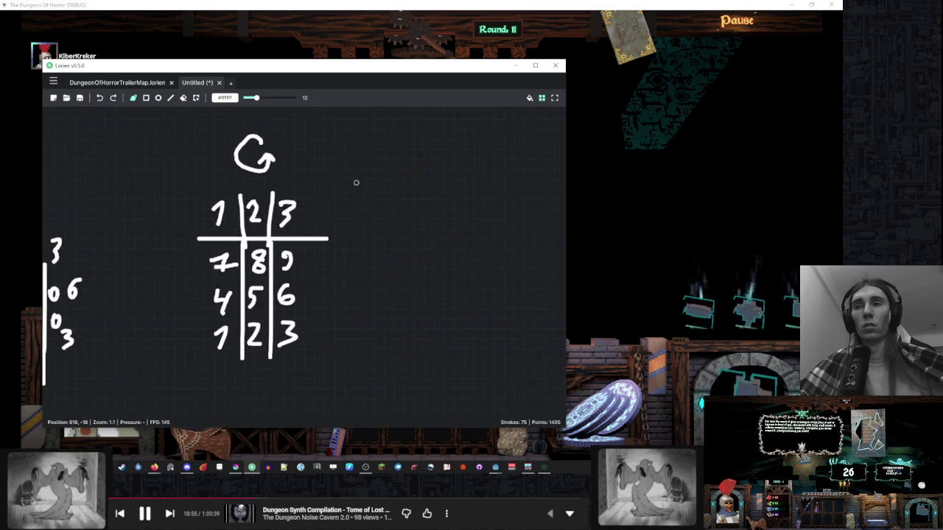
{"action": "scroll", "coordinate": [345, 179], "scroll_direction": "down", "scroll_amount": 2}
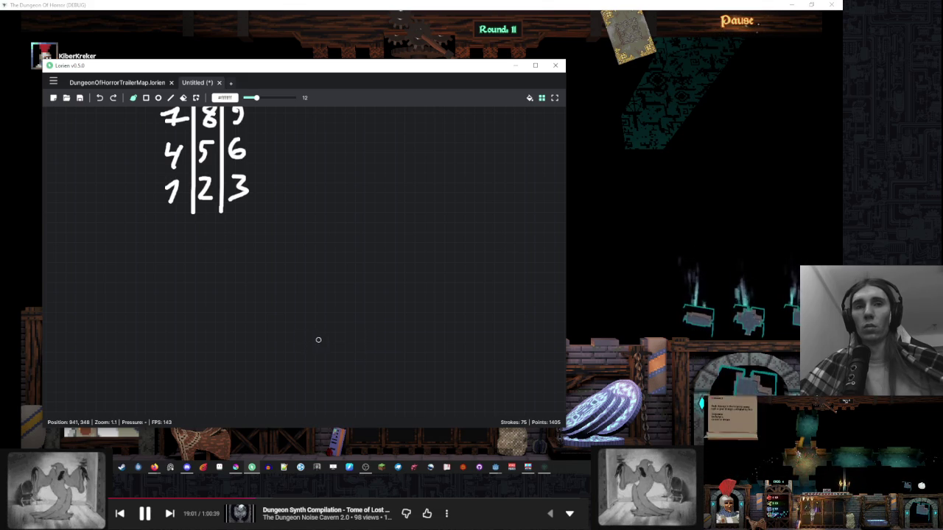
{"action": "mouse_move", "coordinate": [377, 317]}
{"action": "left_mouse_down"}
{"action": "mouse_move", "coordinate": [368, 336]}
{"action": "mouse_move", "coordinate": [388, 356]}
{"action": "mouse_move", "coordinate": [368, 394]}
{"action": "left_mouse_up"}
- Complete 6/3 = 2. and write 0 above that equation
{"action": "key", "text": "ctrl+z"}
{"action": "mouse_move", "coordinate": [402, 354]}
{"action": "left_mouse_down"}
{"action": "mouse_move", "coordinate": [459, 372]}
{"action": "mouse_move", "coordinate": [483, 350]}
{"action": "left_mouse_up"}
{"action": "left_click", "coordinate": [463, 372]}
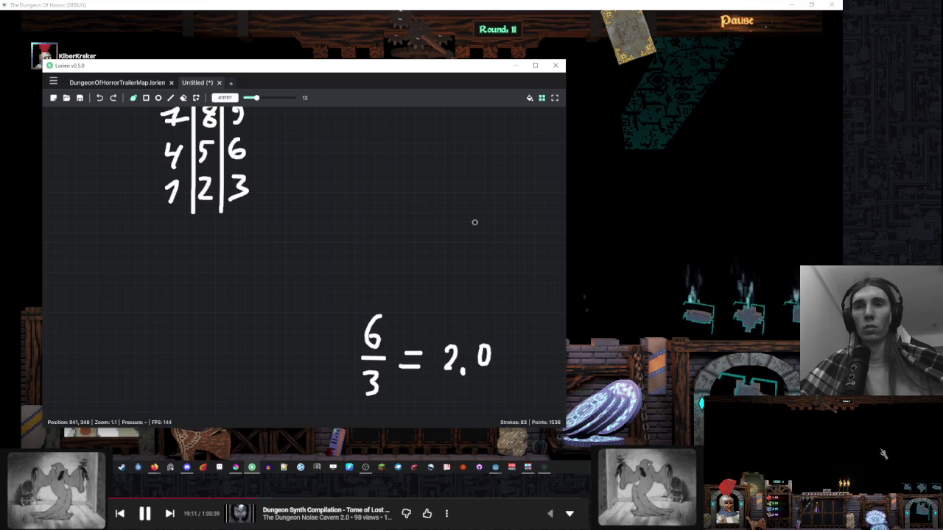
{"action": "scroll", "coordinate": [429, 226], "scroll_direction": "right", "scroll_amount": 3}
{"action": "mouse_move", "coordinate": [346, 210]}
{"action": "left_mouse_down"}
{"action": "mouse_move", "coordinate": [339, 254]}
{"action": "mouse_move", "coordinate": [345, 212]}
{"action": "left_mouse_up"}
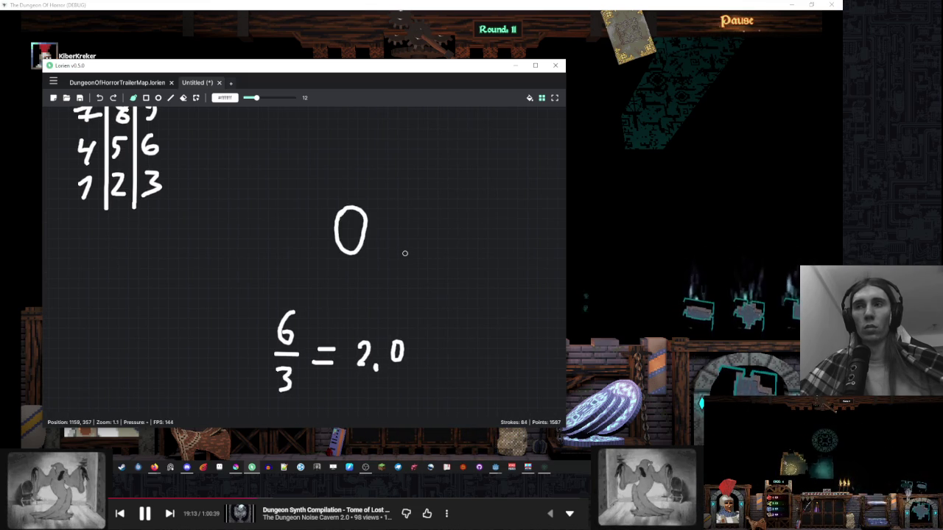
{"action": "scroll", "coordinate": [391, 250], "scroll_direction": "down", "scroll_amount": 2}
{"action": "scroll", "coordinate": [417, 298], "scroll_direction": "up", "scroll_amount": 1}
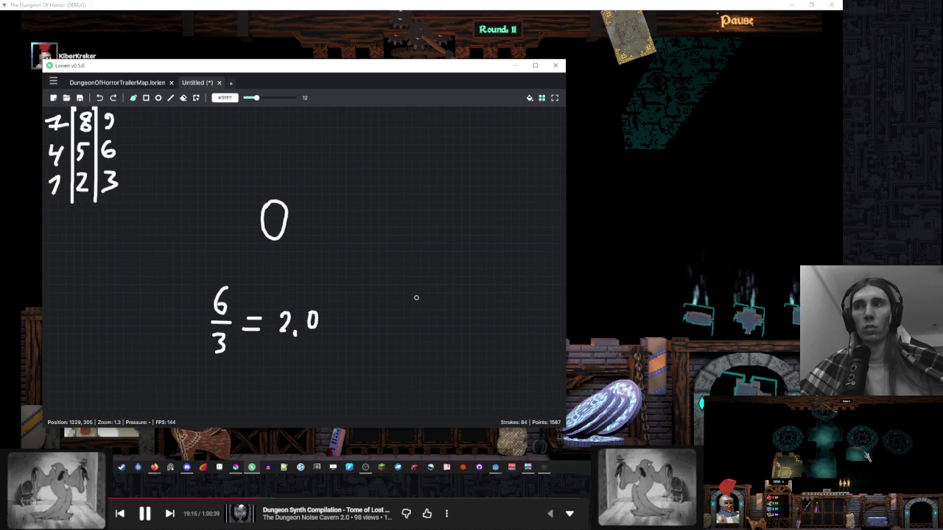
- Write 5/3 = 1.6 in a second column
{"action": "mouse_move", "coordinate": [413, 287]}
{"action": "left_mouse_down"}
{"action": "mouse_move", "coordinate": [412, 308]}
{"action": "mouse_move", "coordinate": [430, 287]}
{"action": "left_mouse_up"}
{"action": "mouse_move", "coordinate": [409, 317]}
{"action": "left_mouse_down"}
{"action": "mouse_move", "coordinate": [424, 316]}
{"action": "mouse_move", "coordinate": [418, 344]}
{"action": "left_mouse_up"}
{"action": "left_click_drag", "start_coordinate": [437, 310], "coordinate": [450, 310]}
{"action": "left_click_drag", "start_coordinate": [435, 321], "coordinate": [451, 320]}
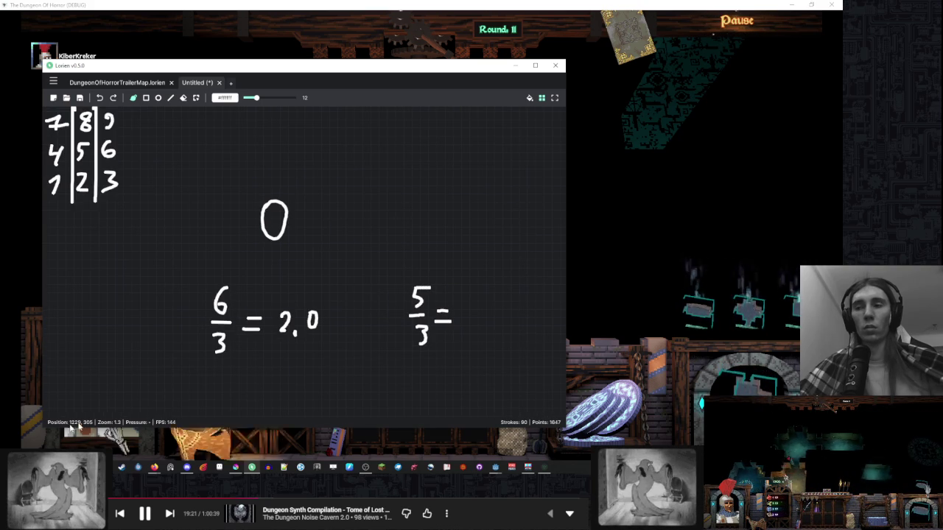
{"action": "left_click", "coordinate": [816, 408]}
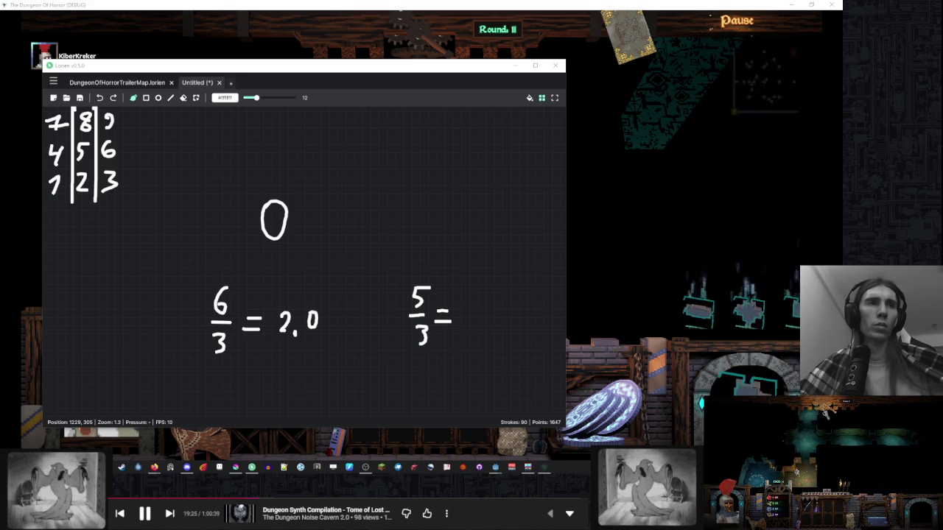
{"action": "mouse_move", "coordinate": [459, 313]}
{"action": "left_mouse_down"}
{"action": "mouse_move", "coordinate": [488, 328]}
{"action": "mouse_move", "coordinate": [486, 317]}
{"action": "left_mouse_up"}
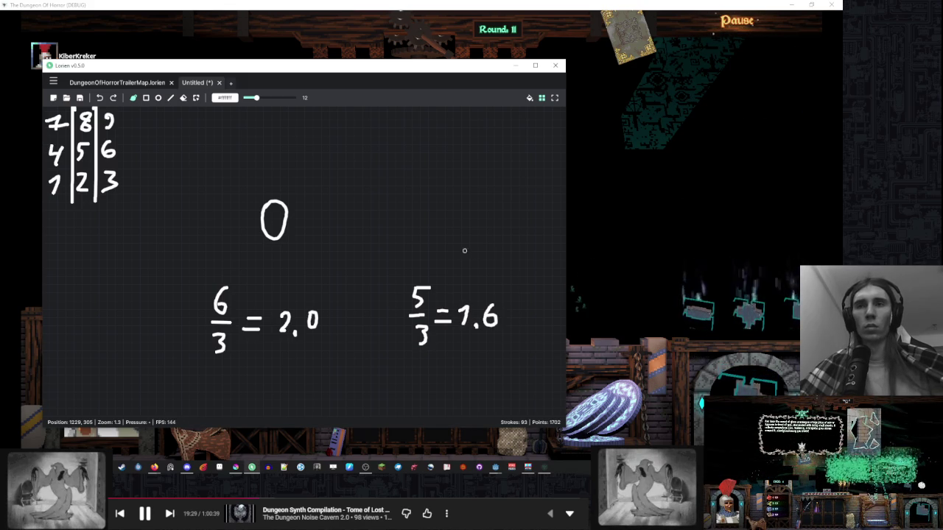
- Write 1,6 above the 5/3 equation
{"action": "mouse_move", "coordinate": [475, 190]}
{"action": "left_mouse_down"}
{"action": "mouse_move", "coordinate": [450, 212]}
{"action": "mouse_move", "coordinate": [473, 222]}
{"action": "mouse_move", "coordinate": [455, 216]}
{"action": "left_mouse_up"}
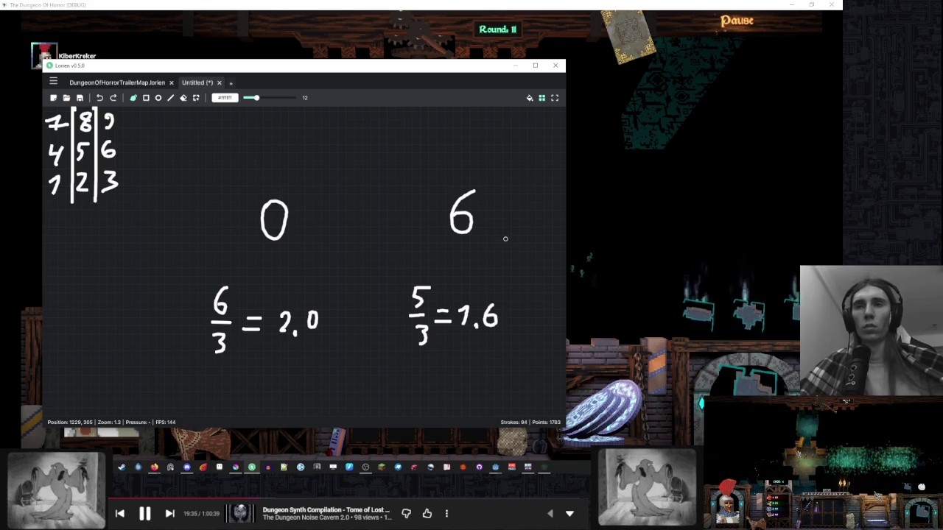
{"action": "scroll", "coordinate": [484, 236], "scroll_direction": "right", "scroll_amount": 2}
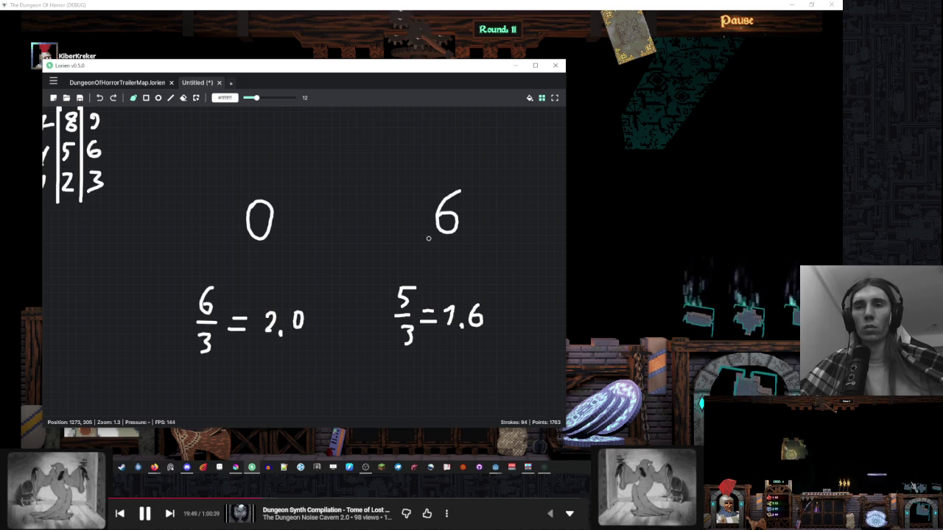
{"action": "mouse_move", "coordinate": [405, 209]}
{"action": "left_mouse_down"}
{"action": "mouse_move", "coordinate": [411, 194]}
{"action": "mouse_move", "coordinate": [406, 230]}
{"action": "left_mouse_up"}
{"action": "left_click", "coordinate": [424, 237]}
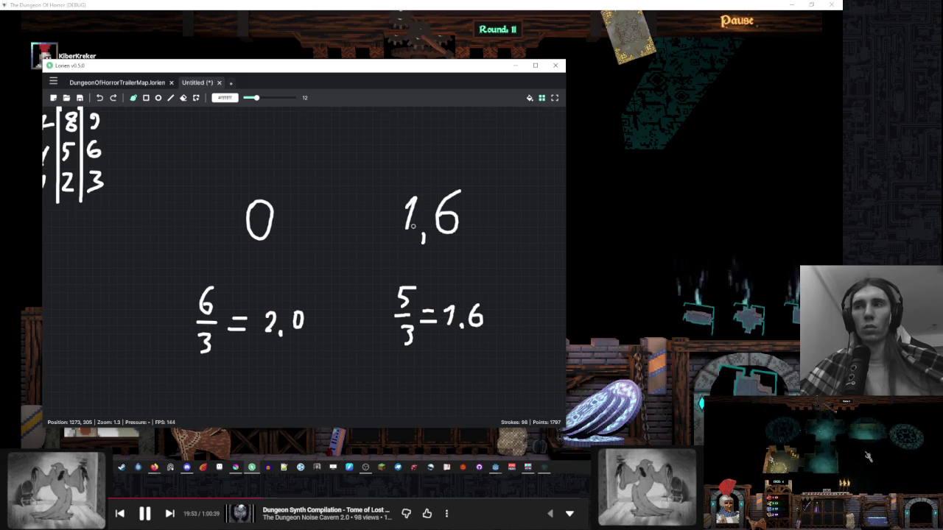
{"action": "scroll", "coordinate": [423, 226], "scroll_direction": "up", "scroll_amount": 2}
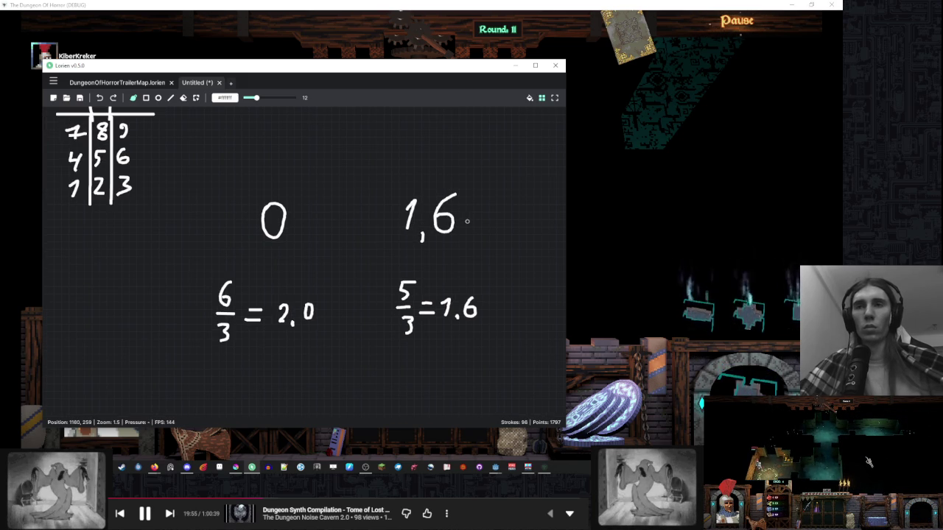
{"action": "scroll", "coordinate": [467, 222], "scroll_direction": "right", "scroll_amount": 3}
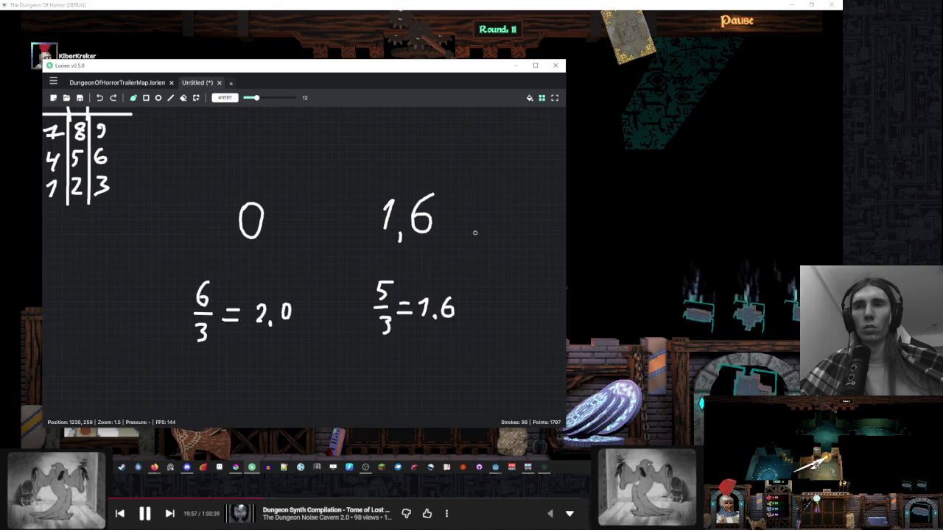
{"action": "scroll", "coordinate": [459, 221], "scroll_direction": "right", "scroll_amount": 3}
- Write 4/3 = 1,3 in a third column with 1,3 above it
{"action": "mouse_move", "coordinate": [511, 271]}
{"action": "left_mouse_down"}
{"action": "mouse_move", "coordinate": [505, 284]}
{"action": "mouse_move", "coordinate": [523, 290]}
{"action": "left_mouse_up"}
{"action": "left_click_drag", "start_coordinate": [518, 272], "coordinate": [514, 323]}
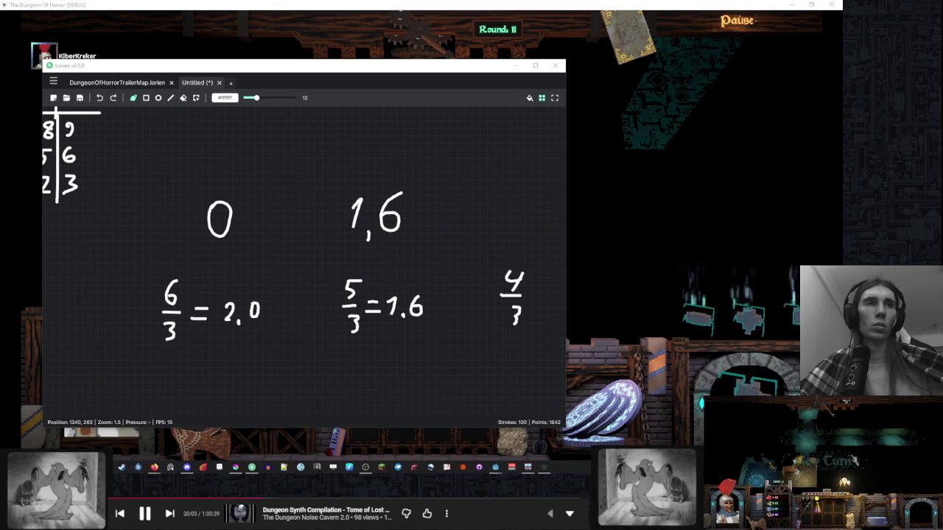
{"action": "scroll", "coordinate": [476, 230], "scroll_direction": "right", "scroll_amount": 2}
{"action": "mouse_move", "coordinate": [469, 282]}
{"action": "left_mouse_down"}
{"action": "mouse_move", "coordinate": [484, 290]}
{"action": "mouse_move", "coordinate": [496, 278]}
{"action": "mouse_move", "coordinate": [496, 304]}
{"action": "mouse_move", "coordinate": [507, 300]}
{"action": "left_mouse_up"}
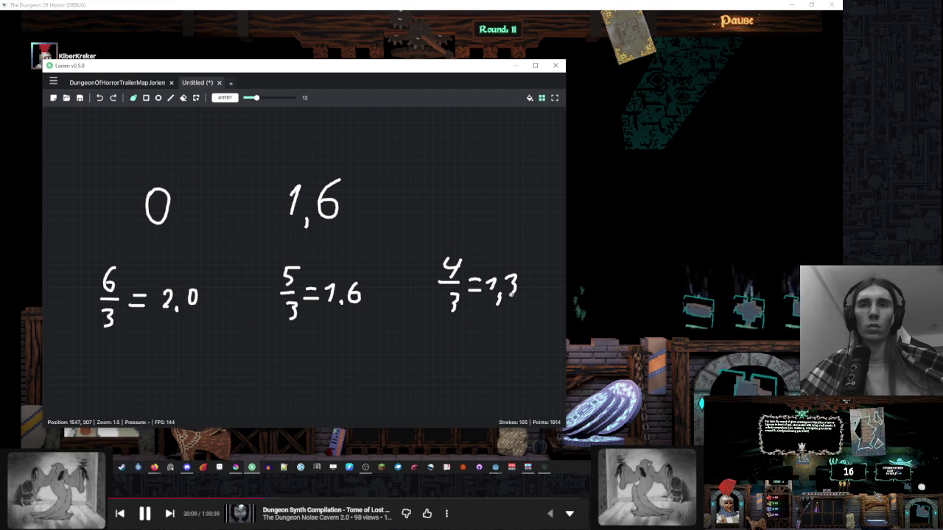
{"action": "mouse_move", "coordinate": [451, 185]}
{"action": "left_mouse_down"}
{"action": "mouse_move", "coordinate": [462, 182]}
{"action": "mouse_move", "coordinate": [473, 213]}
{"action": "left_mouse_up"}
{"action": "left_click_drag", "start_coordinate": [483, 175], "coordinate": [486, 190]}
{"action": "scroll", "coordinate": [354, 177], "scroll_direction": "down", "scroll_amount": 3}
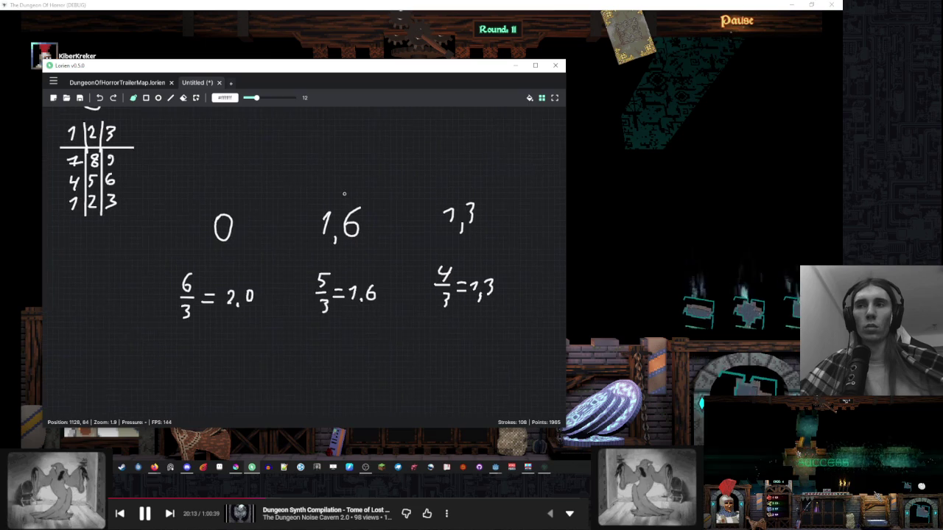
- Change the 0 above 6/3 into 2,0
{"action": "mouse_move", "coordinate": [189, 221]}
{"action": "left_mouse_down"}
{"action": "mouse_move", "coordinate": [186, 242]}
{"action": "mouse_move", "coordinate": [199, 243]}
{"action": "left_mouse_up"}
{"action": "left_click_drag", "start_coordinate": [205, 241], "coordinate": [203, 249]}
{"action": "left_click_drag", "start_coordinate": [249, 178], "coordinate": [251, 202]}
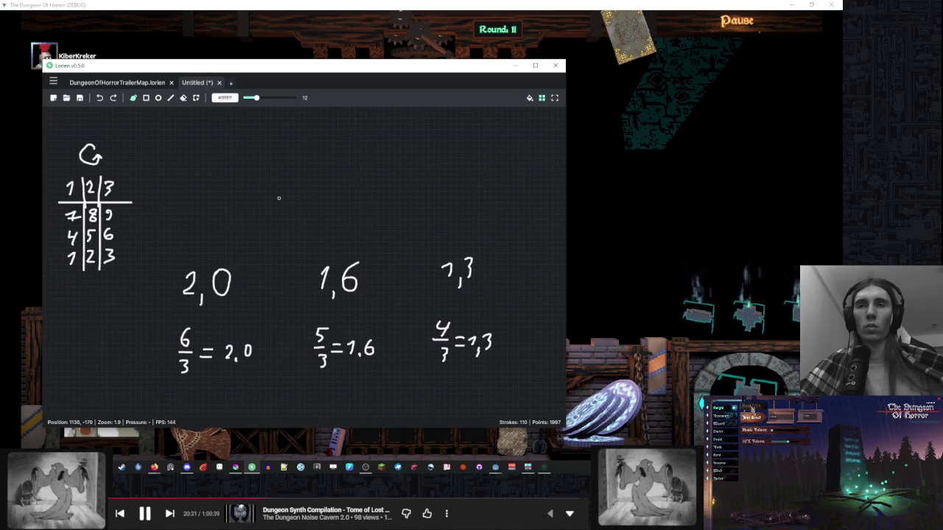
{"action": "left_click_drag", "start_coordinate": [277, 196], "coordinate": [299, 194]}
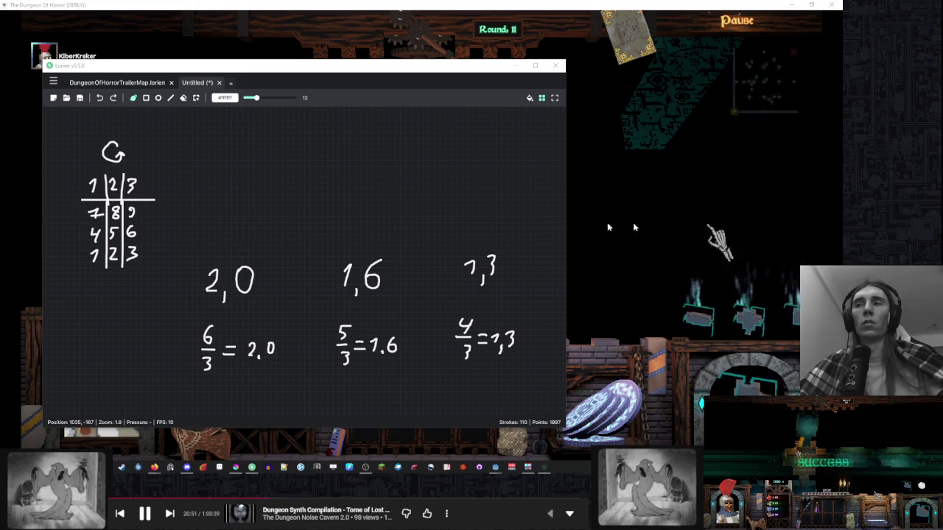
- Draw a line under the 1|2|3 dice grid
{"action": "left_click_drag", "start_coordinate": [181, 248], "coordinate": [322, 237]}
{"action": "scroll", "coordinate": [240, 261], "scroll_direction": "up", "scroll_amount": 2}
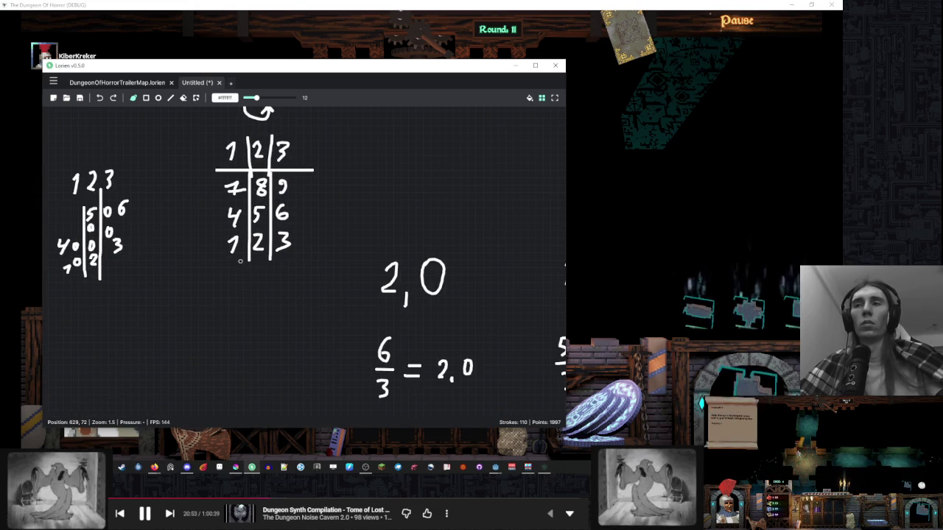
{"action": "left_click_drag", "start_coordinate": [219, 266], "coordinate": [307, 266]}
{"action": "scroll", "coordinate": [307, 265], "scroll_direction": "down", "scroll_amount": 2}
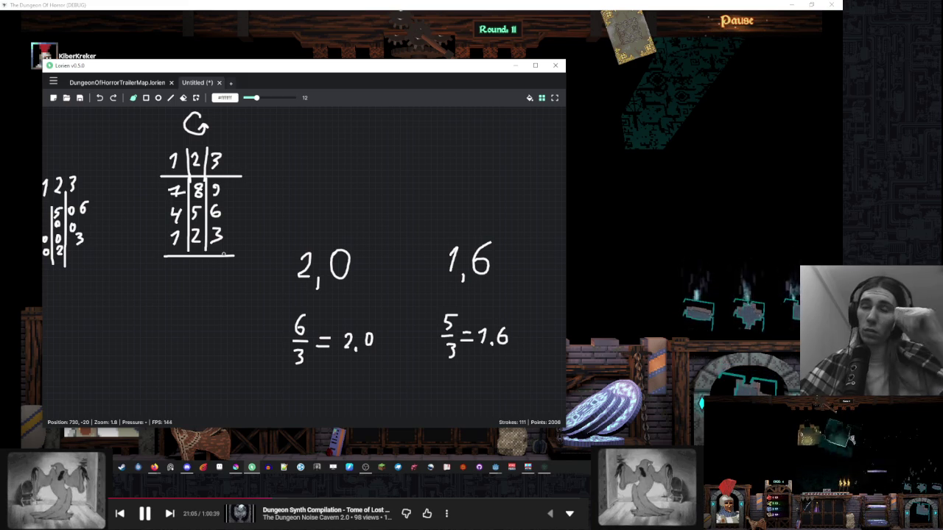
- Redraw the 1 of 1,3 cleanly after undoing a messy retrace
{"action": "left_click_drag", "start_coordinate": [434, 270], "coordinate": [326, 268]}
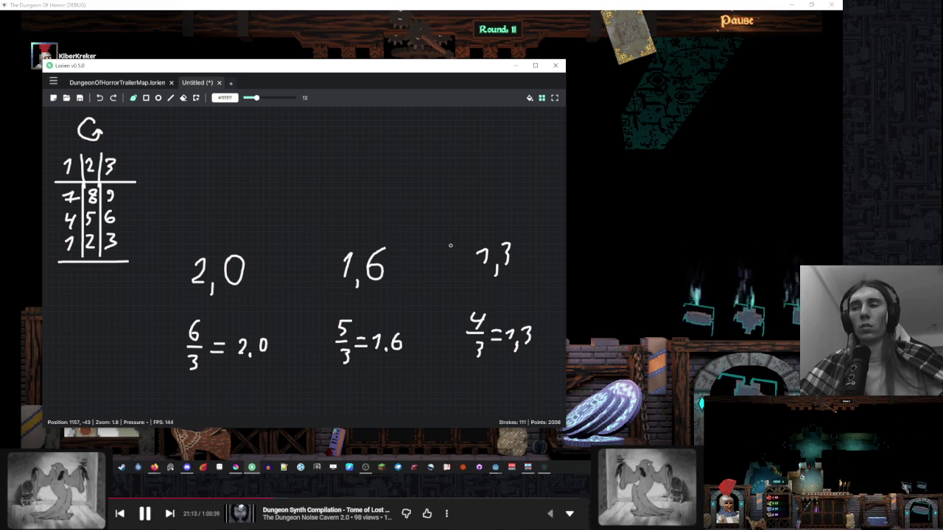
{"action": "left_click_drag", "start_coordinate": [406, 228], "coordinate": [399, 249]}
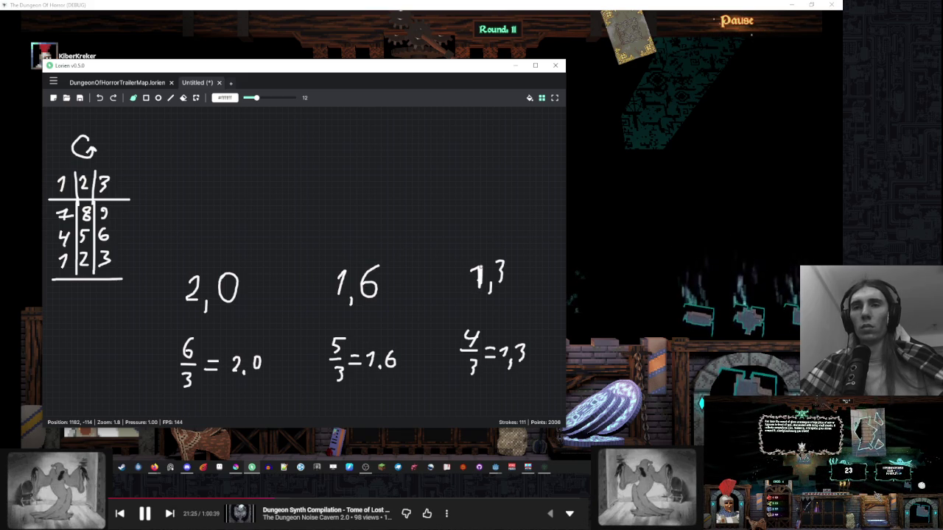
{"action": "left_click_drag", "start_coordinate": [480, 279], "coordinate": [481, 262]}
{"action": "key", "text": "ctrl+z"}
{"action": "key", "text": "ctrl+z"}
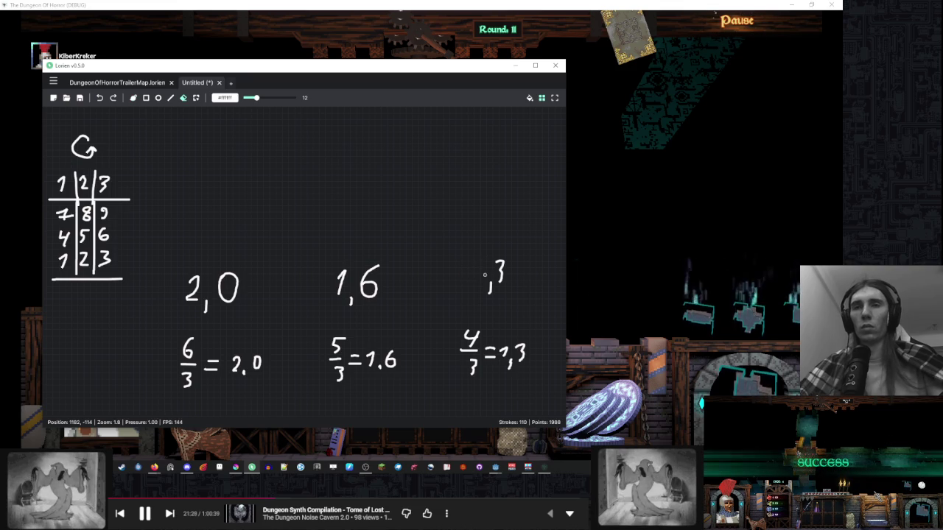
{"action": "left_click_drag", "start_coordinate": [479, 261], "coordinate": [474, 292]}
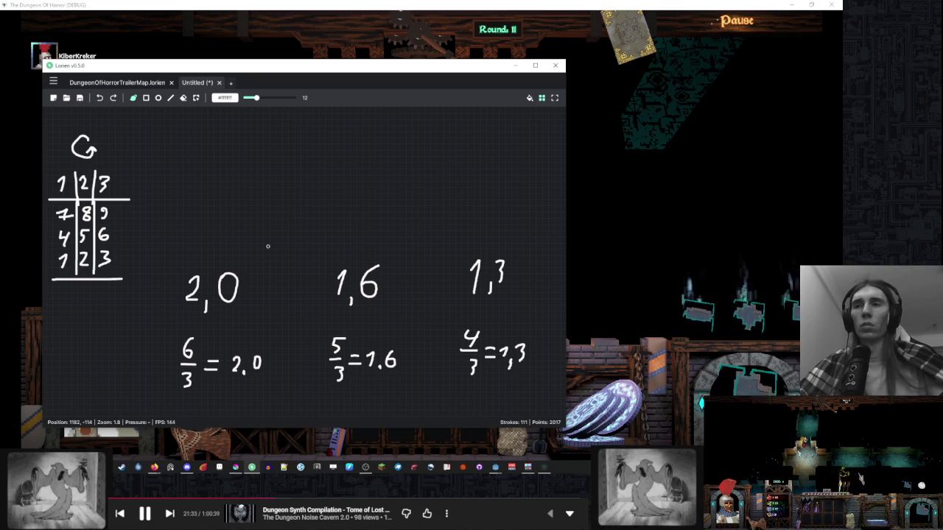
{"action": "scroll", "coordinate": [282, 231], "scroll_direction": "down", "scroll_amount": 1}
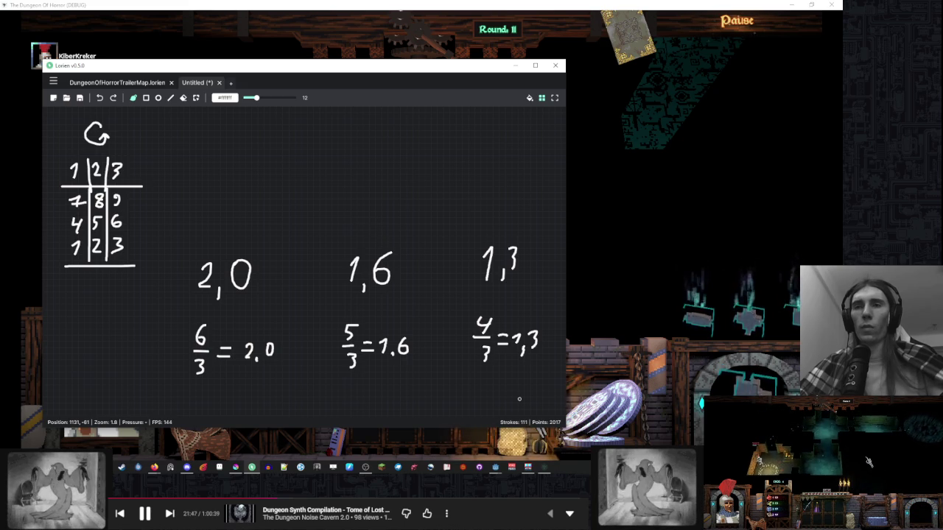
{"action": "scroll", "coordinate": [407, 289], "scroll_direction": "up", "scroll_amount": 1}
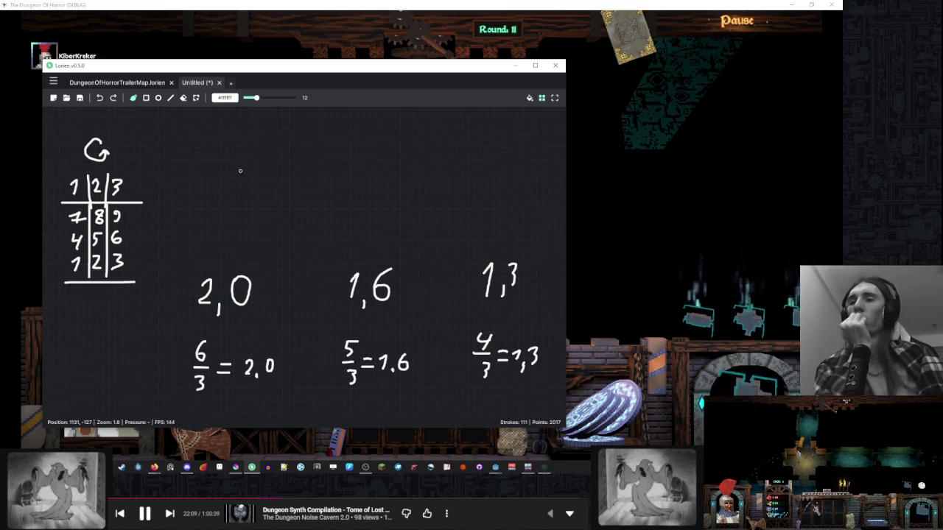
{"action": "left_click_drag", "start_coordinate": [333, 220], "coordinate": [328, 217]}
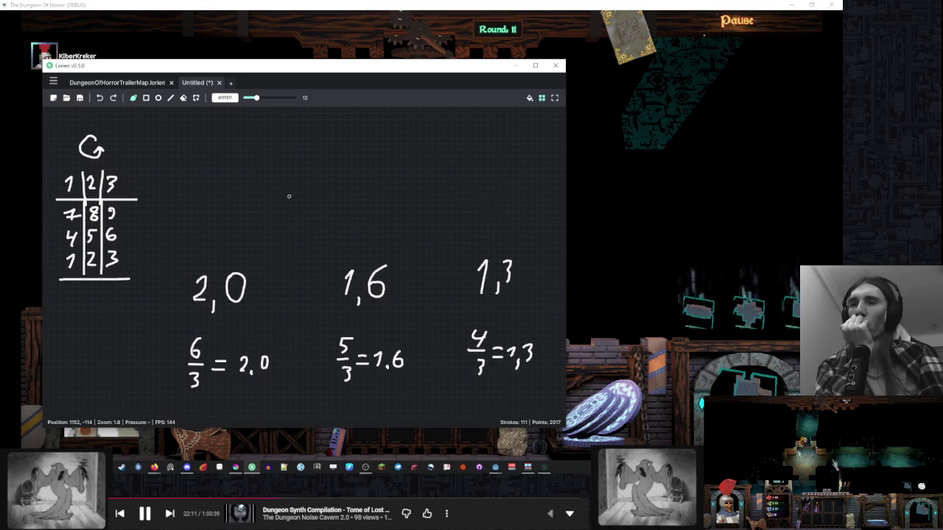
{"action": "scroll", "coordinate": [327, 192], "scroll_direction": "down", "scroll_amount": 5}
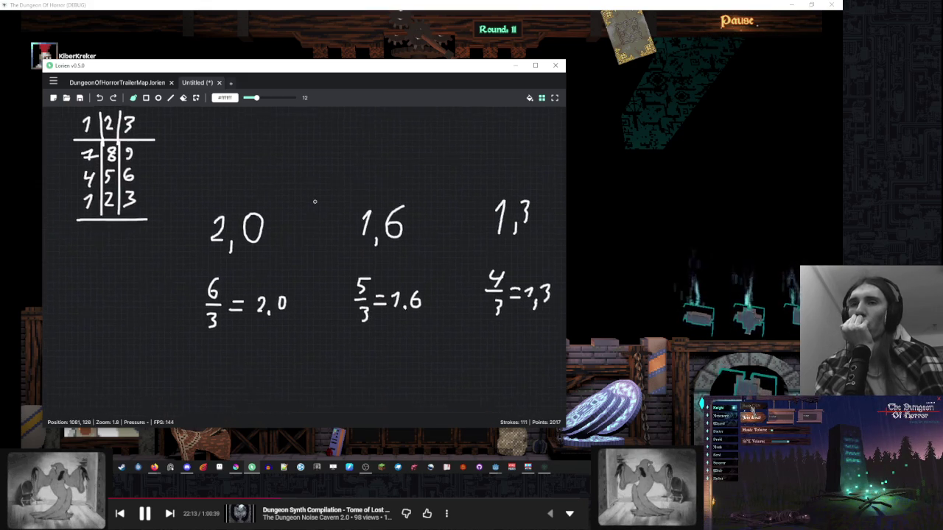
{"action": "scroll", "coordinate": [328, 199], "scroll_direction": "up", "scroll_amount": 5}
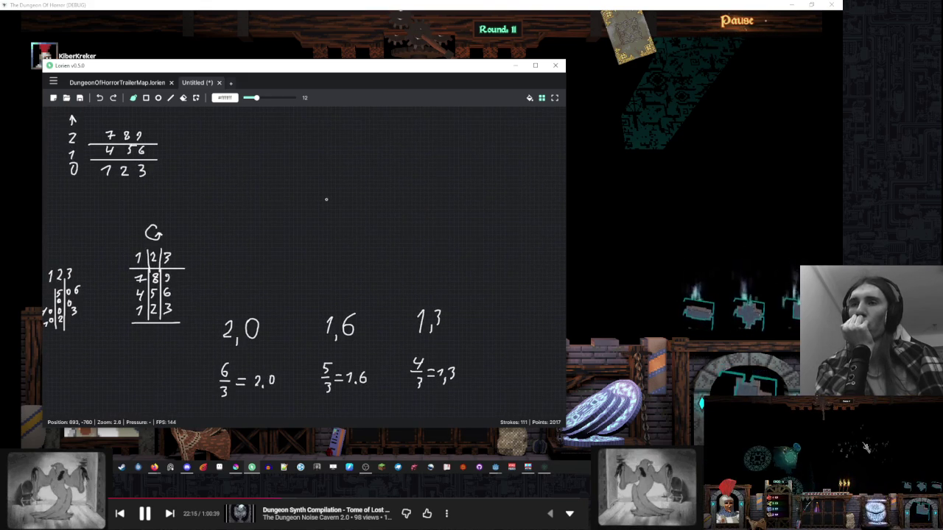
- Swap the 1,3 over 4/3 and 2,0 over 6/3 columns, then return to the brush
{"action": "left_click", "coordinate": [196, 97]}
{"action": "scroll", "coordinate": [377, 192], "scroll_direction": "down", "scroll_amount": 3}
{"action": "left_click_drag", "start_coordinate": [479, 197], "coordinate": [403, 329]}
{"action": "mouse_move", "coordinate": [435, 287]}
{"action": "left_mouse_down"}
{"action": "mouse_move", "coordinate": [350, 197]}
{"action": "mouse_move", "coordinate": [278, 196]}
{"action": "mouse_move", "coordinate": [199, 356]}
{"action": "left_mouse_up"}
{"action": "mouse_move", "coordinate": [234, 322]}
{"action": "left_mouse_down"}
{"action": "mouse_move", "coordinate": [328, 295]}
{"action": "mouse_move", "coordinate": [427, 309]}
{"action": "left_mouse_up"}
{"action": "left_click_drag", "start_coordinate": [307, 128], "coordinate": [231, 232]}
{"action": "left_click_drag", "start_coordinate": [287, 200], "coordinate": [259, 315]}
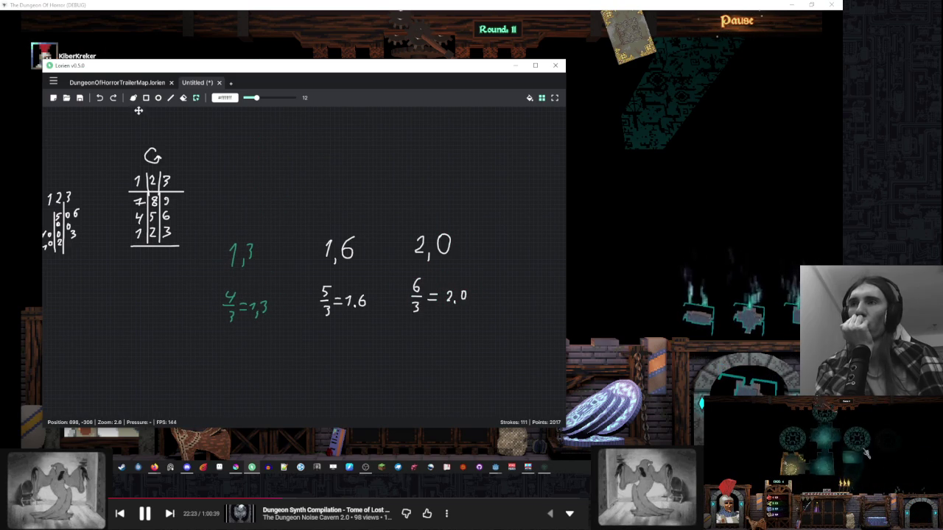
{"action": "left_click", "coordinate": [133, 97]}
{"action": "scroll", "coordinate": [274, 158], "scroll_direction": "up", "scroll_amount": 2}
{"action": "scroll", "coordinate": [299, 241], "scroll_direction": "up", "scroll_amount": 2}
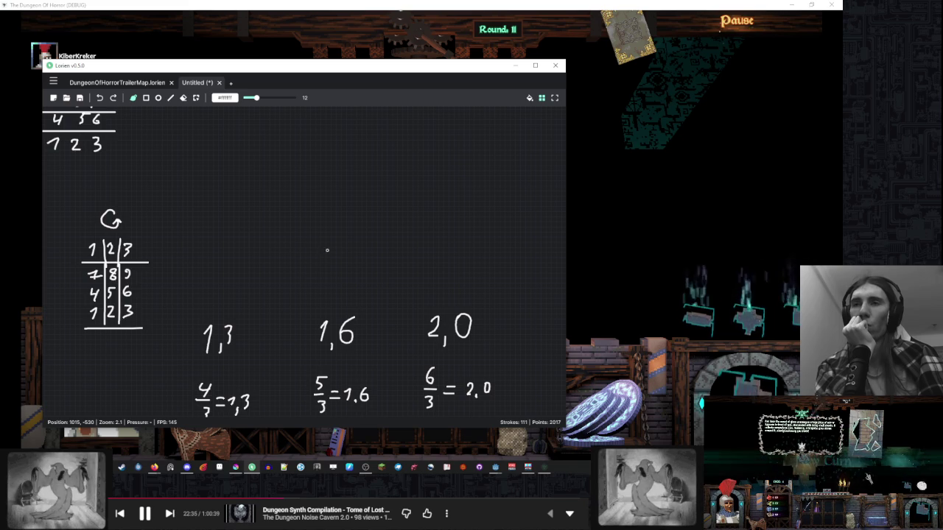
- Draw a question mark above the columns with double marks above it
{"action": "left_click_drag", "start_coordinate": [323, 246], "coordinate": [328, 269]}
{"action": "left_click", "coordinate": [328, 283]}
{"action": "mouse_move", "coordinate": [323, 192]}
{"action": "left_mouse_down"}
{"action": "mouse_move", "coordinate": [320, 211]}
{"action": "mouse_move", "coordinate": [332, 210]}
{"action": "left_mouse_up"}
{"action": "left_click_drag", "start_coordinate": [231, 166], "coordinate": [246, 180]}
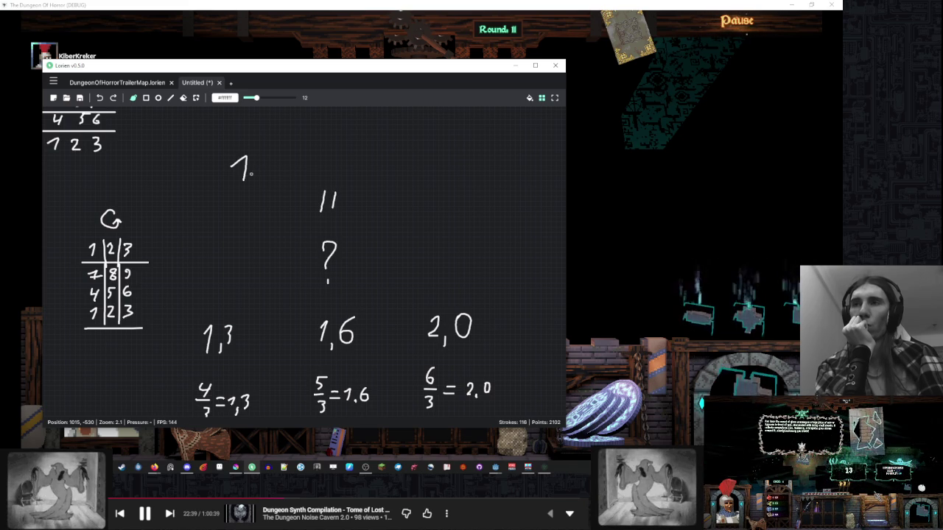
- Write 2 and 3 across the top and draw dashes linking the ? to the columns and numbers
{"action": "left_click_drag", "start_coordinate": [324, 149], "coordinate": [341, 171]}
{"action": "left_click_drag", "start_coordinate": [402, 143], "coordinate": [414, 164]}
{"action": "left_click_drag", "start_coordinate": [383, 277], "coordinate": [411, 290]}
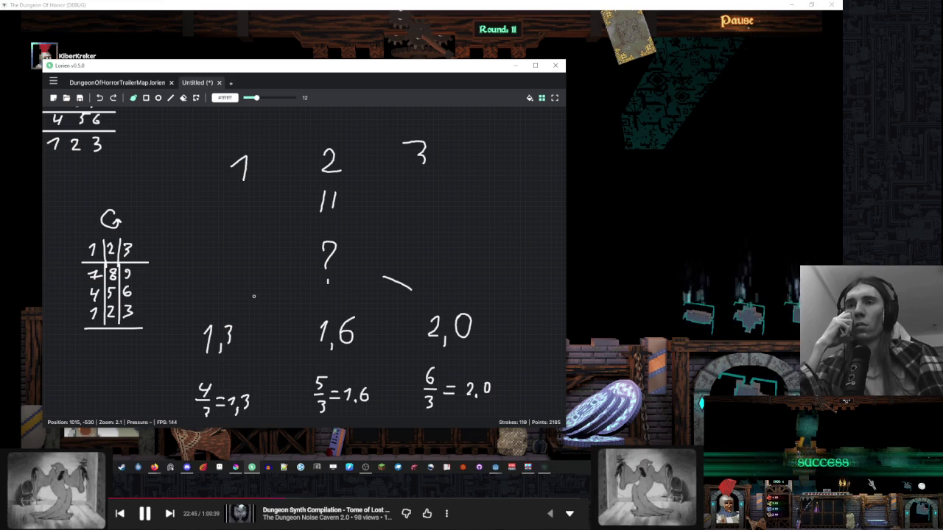
{"action": "left_click_drag", "start_coordinate": [254, 297], "coordinate": [267, 287]}
{"action": "left_click_drag", "start_coordinate": [332, 308], "coordinate": [334, 298]}
{"action": "left_click_drag", "start_coordinate": [281, 200], "coordinate": [290, 219]}
{"action": "left_click_drag", "start_coordinate": [377, 218], "coordinate": [394, 207]}
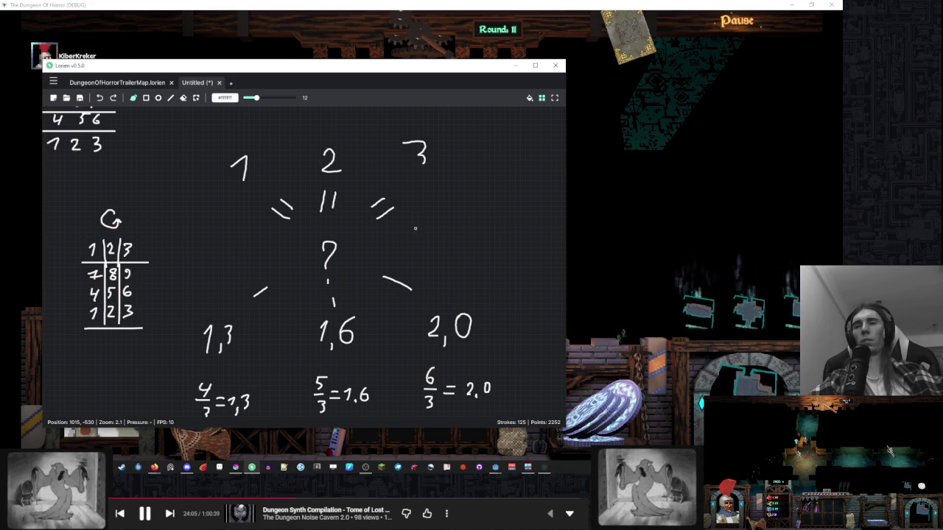
{"action": "scroll", "coordinate": [409, 221], "scroll_direction": "down", "scroll_amount": 5}
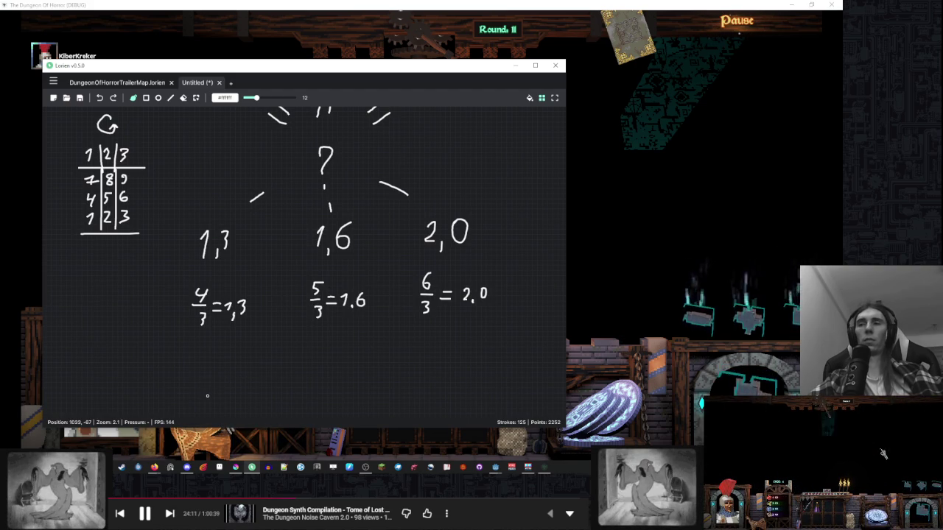
{"action": "scroll", "coordinate": [210, 361], "scroll_direction": "up", "scroll_amount": 2}
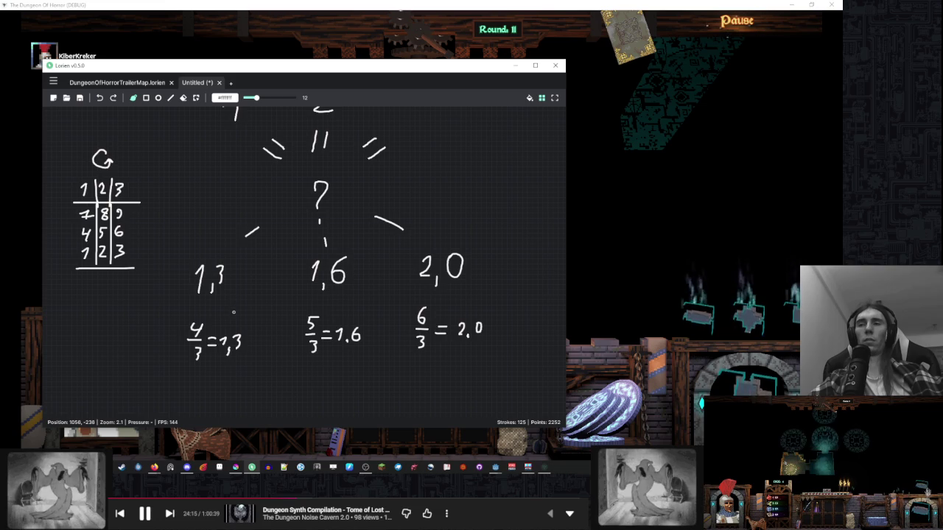
{"action": "scroll", "coordinate": [229, 274], "scroll_direction": "down", "scroll_amount": 5}
{"action": "left_click", "coordinate": [196, 97]}
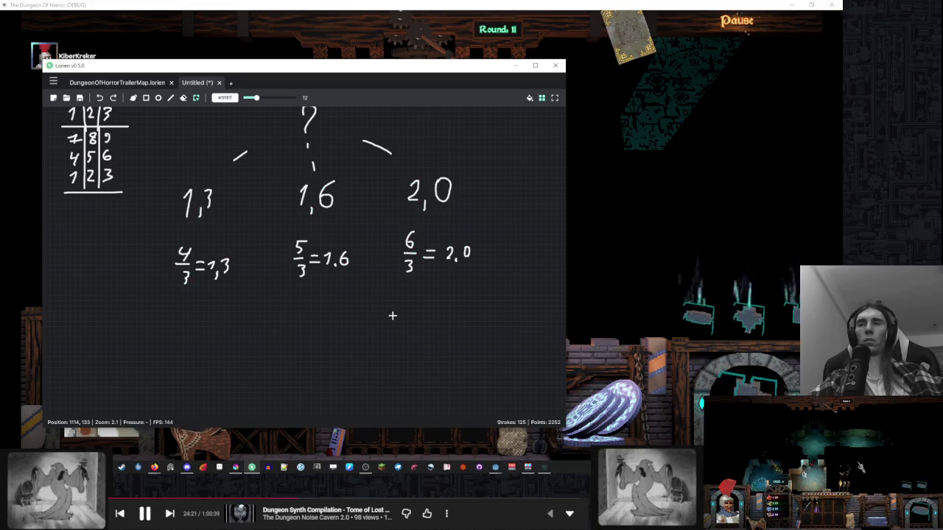
{"action": "scroll", "coordinate": [196, 126], "scroll_direction": "up", "scroll_amount": 6}
{"action": "key", "text": "b"}
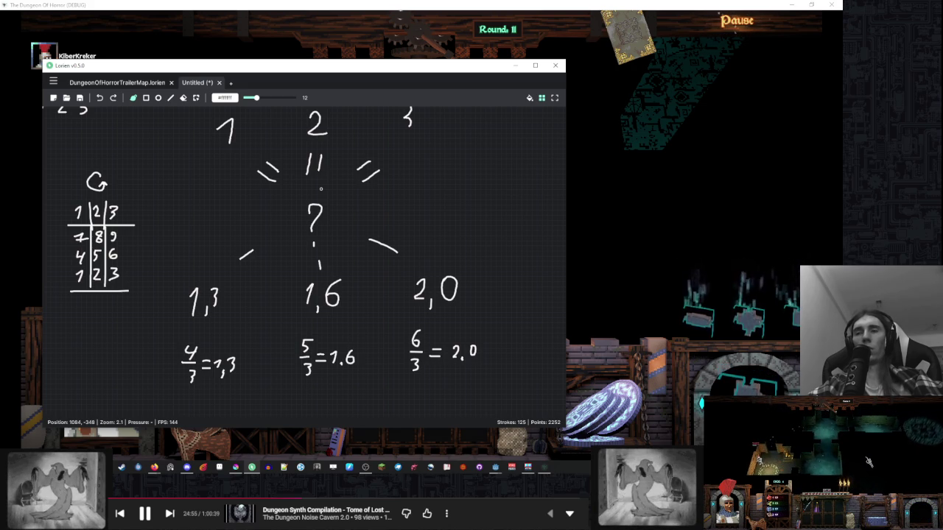
- Box-select and delete the question mark and its surrounding dashes
{"action": "left_click_drag", "start_coordinate": [301, 227], "coordinate": [284, 262]}
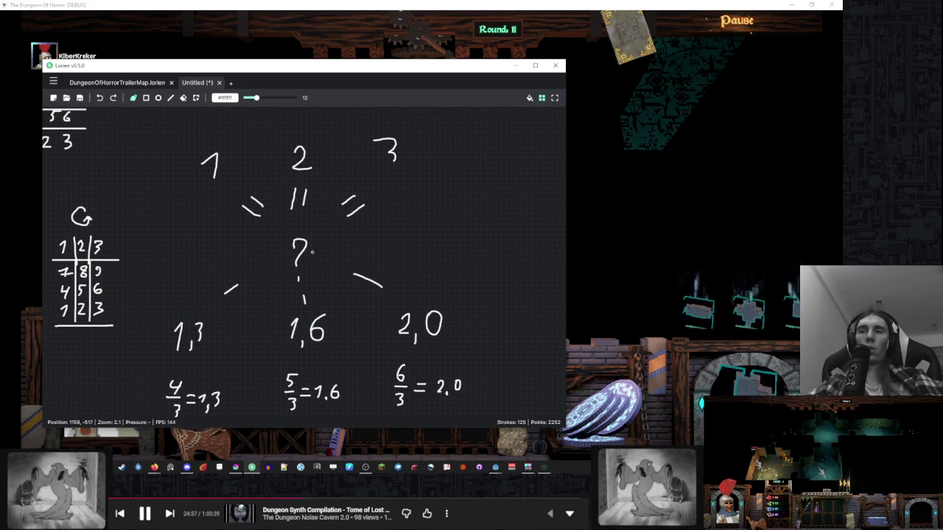
{"action": "left_click", "coordinate": [196, 98]}
{"action": "left_click_drag", "start_coordinate": [398, 228], "coordinate": [210, 303]}
{"action": "key", "text": "Delete"}
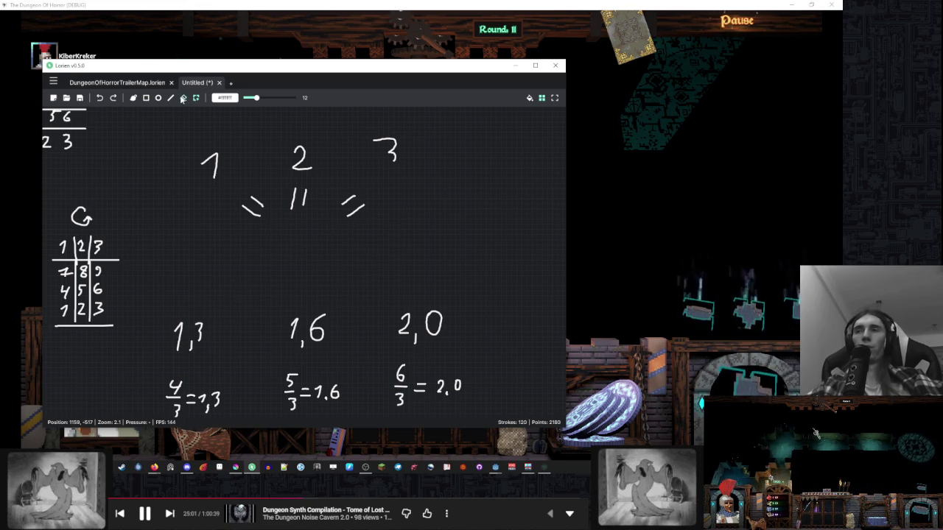
{"action": "key", "text": "b"}
- Write the fractions 3/3 = 1 and 6/3 = 2 under the 1 and 2
{"action": "mouse_move", "coordinate": [188, 245]}
{"action": "left_mouse_down"}
{"action": "mouse_move", "coordinate": [186, 257]}
{"action": "mouse_move", "coordinate": [198, 262]}
{"action": "mouse_move", "coordinate": [190, 285]}
{"action": "mouse_move", "coordinate": [214, 267]}
{"action": "mouse_move", "coordinate": [229, 274]}
{"action": "left_mouse_up"}
{"action": "left_click_drag", "start_coordinate": [300, 242], "coordinate": [297, 250]}
{"action": "left_click_drag", "start_coordinate": [294, 260], "coordinate": [315, 259]}
{"action": "mouse_move", "coordinate": [298, 267]}
{"action": "left_mouse_down"}
{"action": "mouse_move", "coordinate": [298, 279]}
{"action": "mouse_move", "coordinate": [328, 262]}
{"action": "left_mouse_up"}
{"action": "left_click_drag", "start_coordinate": [318, 270], "coordinate": [329, 269]}
{"action": "left_click_drag", "start_coordinate": [337, 260], "coordinate": [340, 273]}
{"action": "left_click_drag", "start_coordinate": [339, 273], "coordinate": [347, 272]}
- Write 0/3 = 0 as the third fraction and box-select the top number row
{"action": "left_click_drag", "start_coordinate": [423, 226], "coordinate": [424, 228]}
{"action": "mouse_move", "coordinate": [426, 254]}
{"action": "left_mouse_down"}
{"action": "mouse_move", "coordinate": [434, 252]}
{"action": "mouse_move", "coordinate": [428, 266]}
{"action": "left_mouse_up"}
{"action": "left_click_drag", "start_coordinate": [441, 249], "coordinate": [451, 248]}
{"action": "left_click_drag", "start_coordinate": [441, 255], "coordinate": [451, 255]}
{"action": "left_click_drag", "start_coordinate": [463, 245], "coordinate": [462, 257]}
{"action": "left_click_drag", "start_coordinate": [462, 256], "coordinate": [466, 243]}
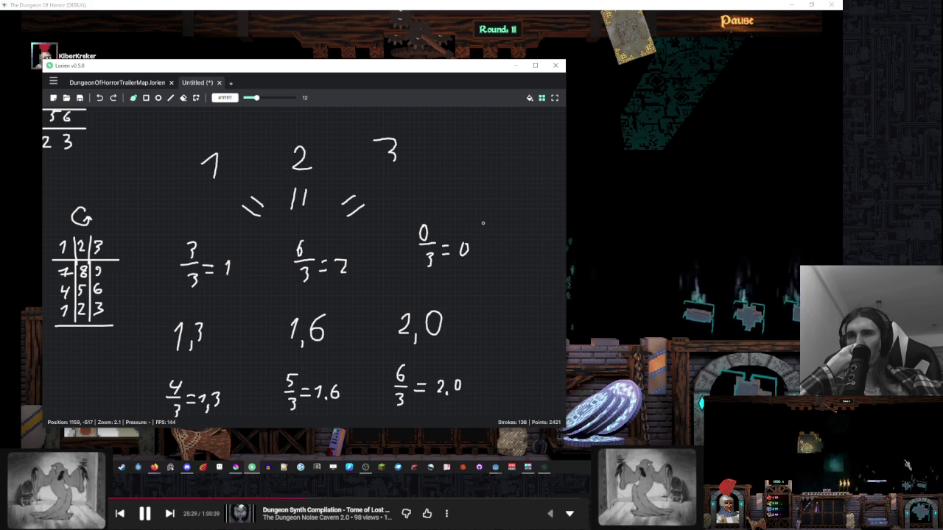
{"action": "left_click_drag", "start_coordinate": [482, 221], "coordinate": [505, 297]}
{"action": "left_click_drag", "start_coordinate": [444, 159], "coordinate": [213, 288]}
- Move the 1 2 3 header higher and write +3 beneath it
{"action": "left_click_drag", "start_coordinate": [359, 277], "coordinate": [366, 151]}
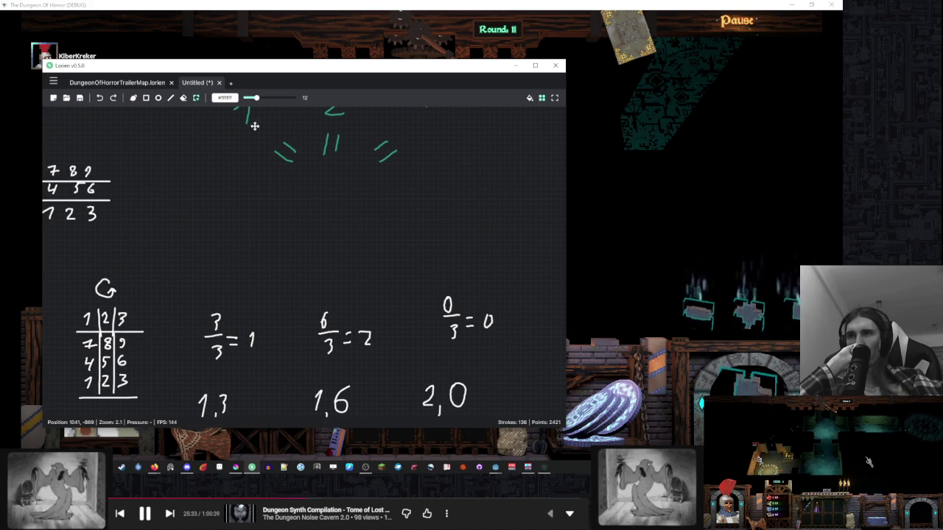
{"action": "left_click", "coordinate": [134, 99]}
{"action": "left_click_drag", "start_coordinate": [340, 253], "coordinate": [341, 275]}
{"action": "mouse_move", "coordinate": [332, 266]}
{"action": "left_mouse_down"}
{"action": "mouse_move", "coordinate": [372, 251]}
{"action": "mouse_move", "coordinate": [356, 273]}
{"action": "left_mouse_up"}
- Reselect the 1 2 3 header with its marks and lift it further up
{"action": "scroll", "coordinate": [342, 315], "scroll_direction": "up", "scroll_amount": 3}
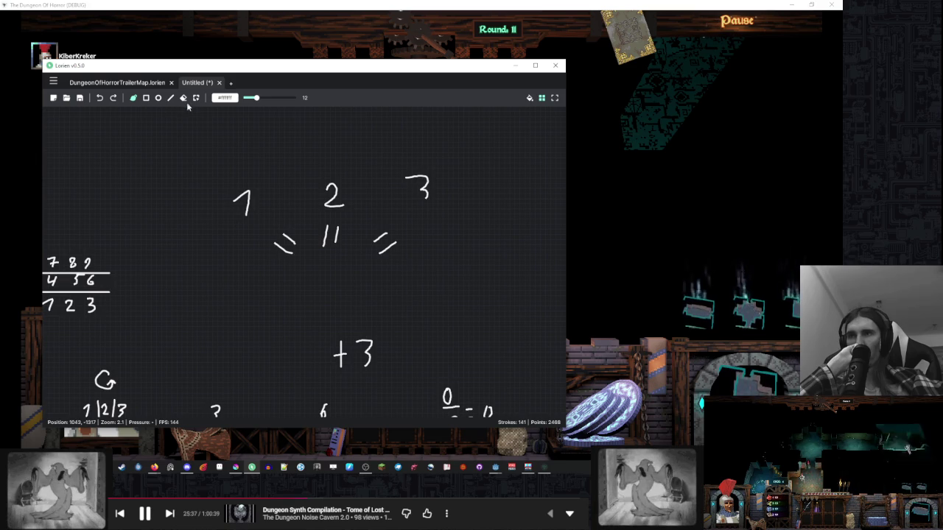
{"action": "left_click_drag", "start_coordinate": [231, 147], "coordinate": [476, 283]}
{"action": "left_click_drag", "start_coordinate": [330, 250], "coordinate": [329, 180]}
{"action": "left_click", "coordinate": [133, 99]}
{"action": "scroll", "coordinate": [273, 221], "scroll_direction": "down", "scroll_amount": 2}
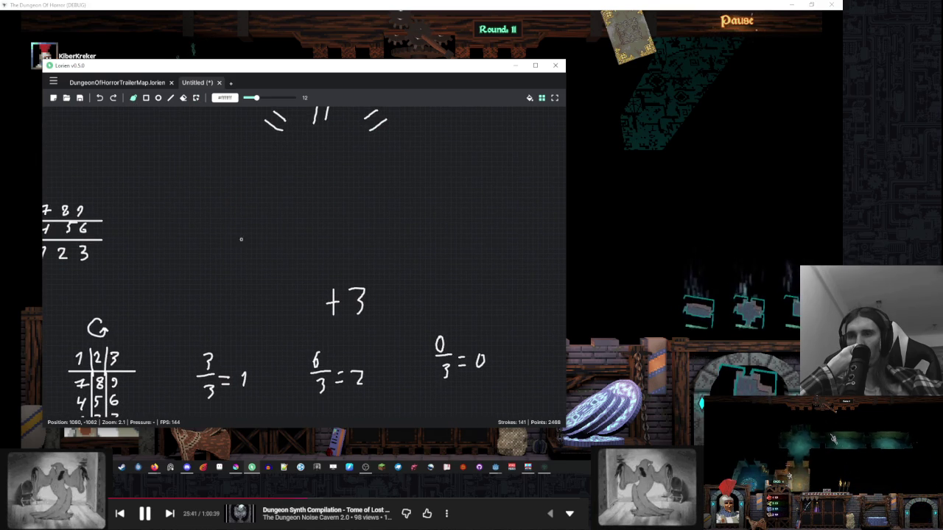
- Write the row 4, 5, 3 under the header, undoing a mistaken 6
{"action": "mouse_move", "coordinate": [223, 240]}
{"action": "left_mouse_down"}
{"action": "mouse_move", "coordinate": [237, 254]}
{"action": "mouse_move", "coordinate": [234, 271]}
{"action": "left_mouse_up"}
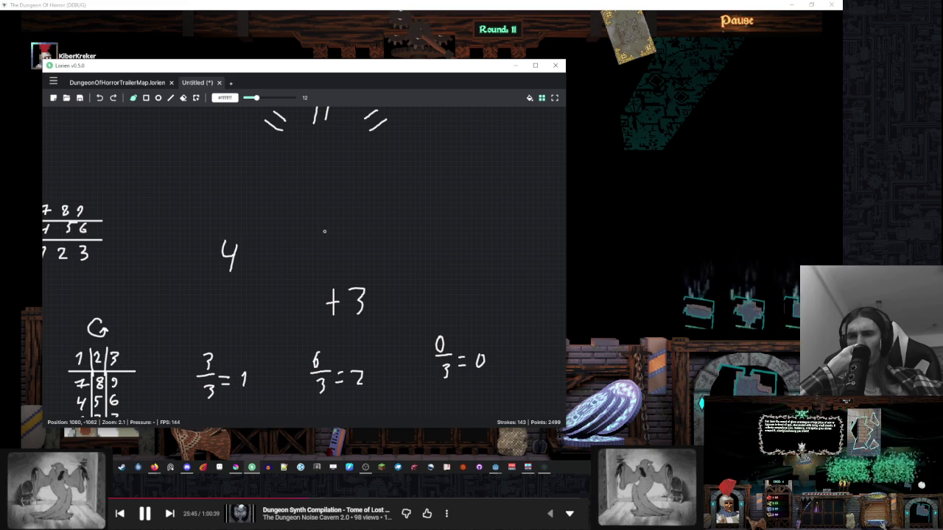
{"action": "left_click_drag", "start_coordinate": [341, 221], "coordinate": [331, 240]}
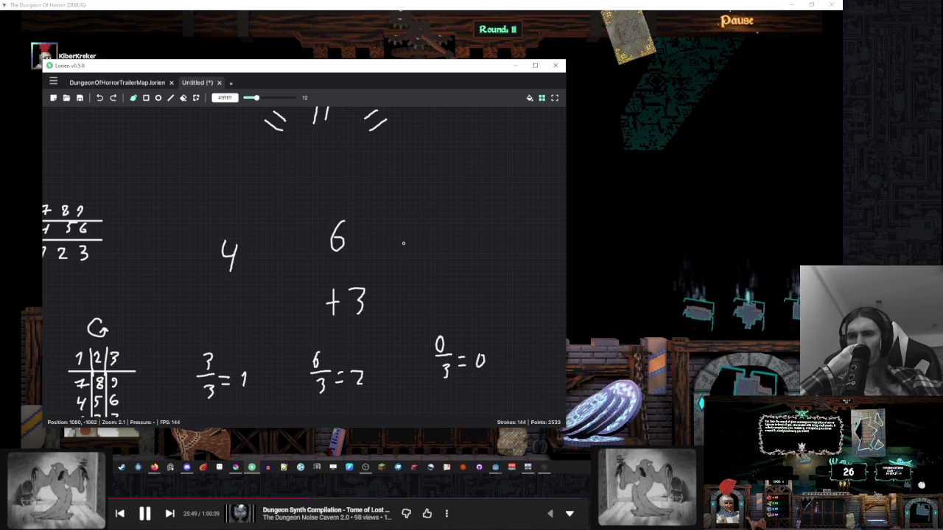
{"action": "key", "text": "ctrl+z"}
{"action": "key", "text": "ctrl+z"}
{"action": "mouse_move", "coordinate": [342, 227]}
{"action": "left_mouse_down"}
{"action": "mouse_move", "coordinate": [333, 252]}
{"action": "mouse_move", "coordinate": [352, 226]}
{"action": "left_mouse_up"}
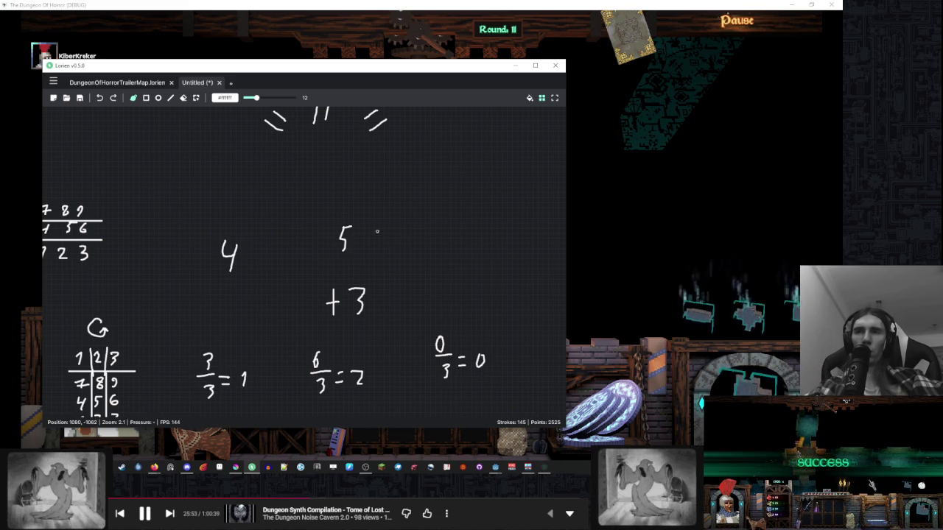
{"action": "scroll", "coordinate": [378, 241], "scroll_direction": "right", "scroll_amount": 3}
{"action": "left_click_drag", "start_coordinate": [417, 224], "coordinate": [419, 246]}
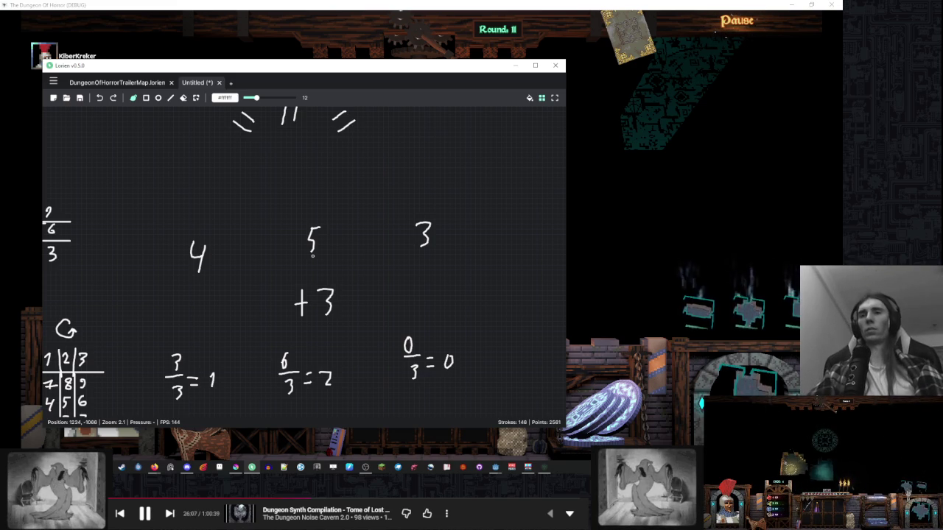
{"action": "scroll", "coordinate": [362, 261], "scroll_direction": "down", "scroll_amount": 3}
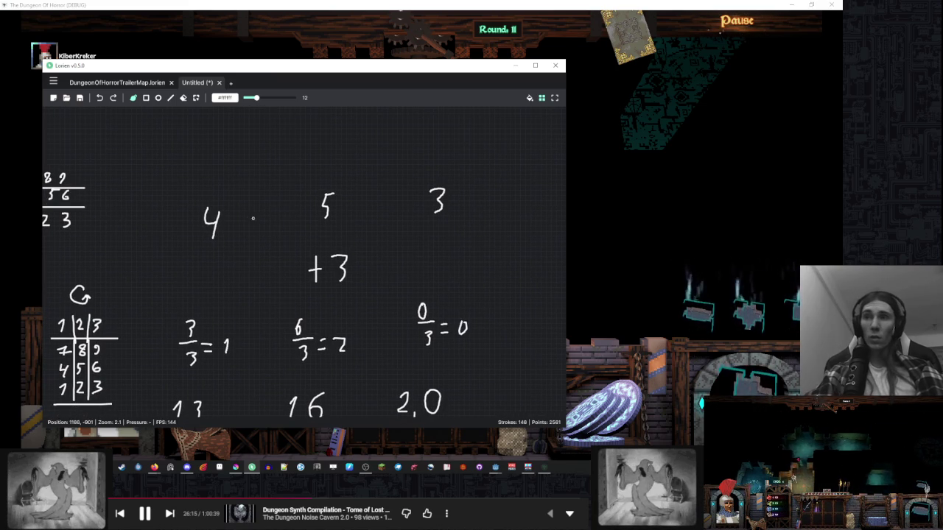
- Erase the 4, 5, 3 row and the +3 strokes, keeping the fractions
{"action": "mouse_move", "coordinate": [193, 226]}
{"action": "left_mouse_down"}
{"action": "mouse_move", "coordinate": [491, 196]}
{"action": "mouse_move", "coordinate": [308, 198]}
{"action": "left_mouse_up"}
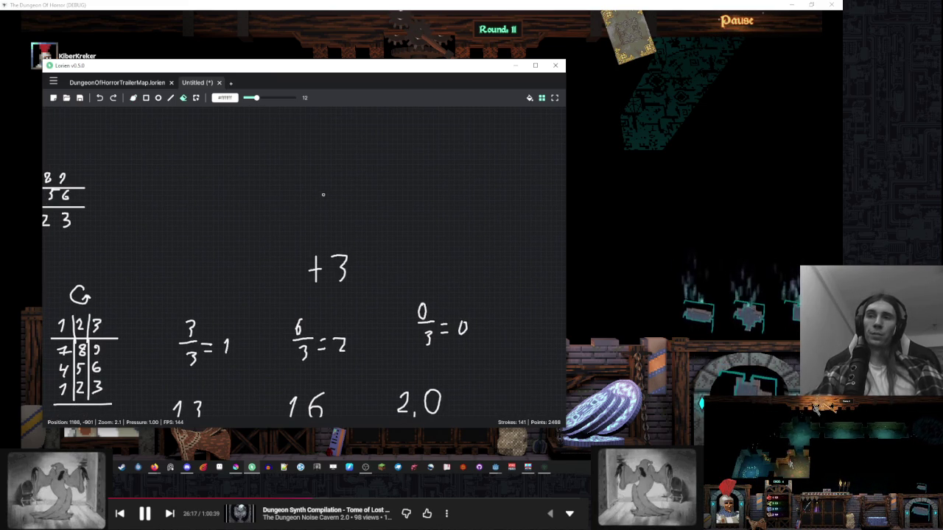
{"action": "left_click_drag", "start_coordinate": [329, 259], "coordinate": [370, 265]}
{"action": "scroll", "coordinate": [381, 198], "scroll_direction": "down", "scroll_amount": 5}
{"action": "key", "text": "b"}
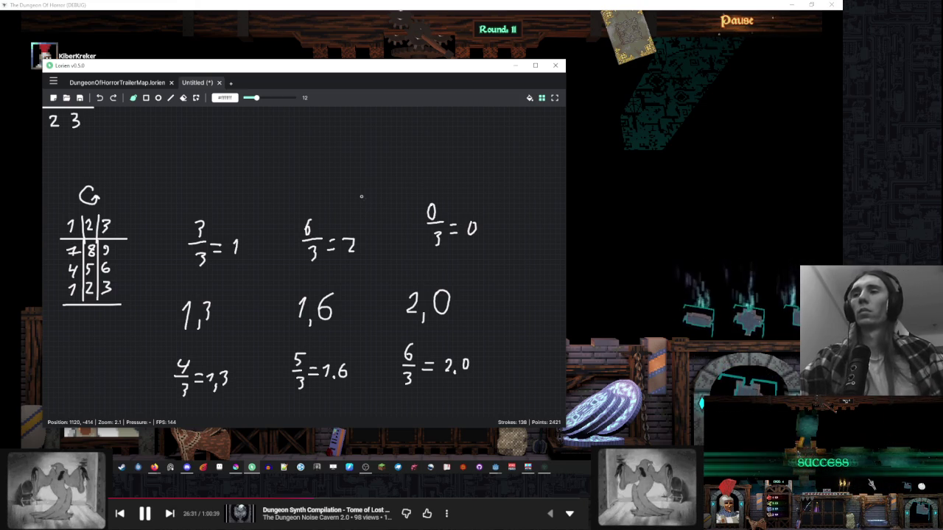
- Duplicate the G number grid with Ctrl+D and place the copy below the original
{"action": "left_click_drag", "start_coordinate": [317, 191], "coordinate": [364, 161]}
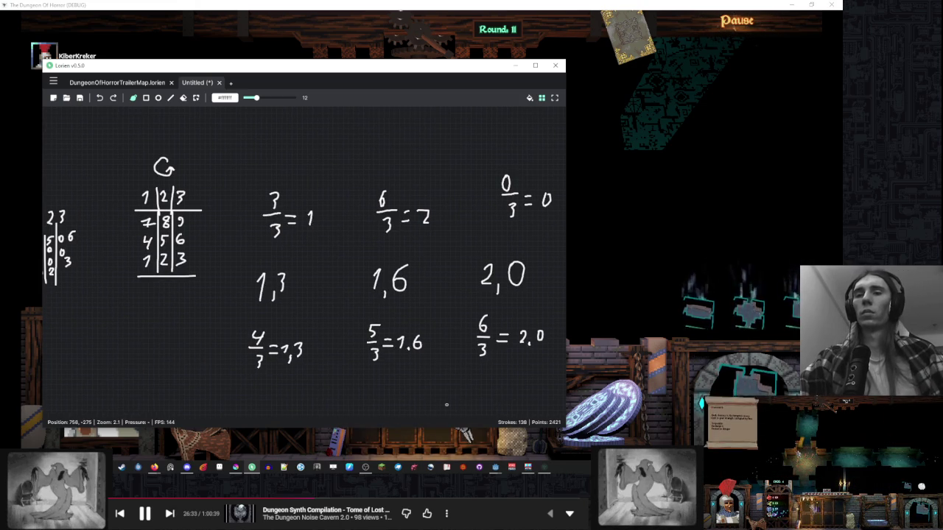
{"action": "mouse_move", "coordinate": [437, 356]}
{"action": "left_mouse_down"}
{"action": "mouse_move", "coordinate": [393, 338]}
{"action": "mouse_move", "coordinate": [486, 325]}
{"action": "left_mouse_up"}
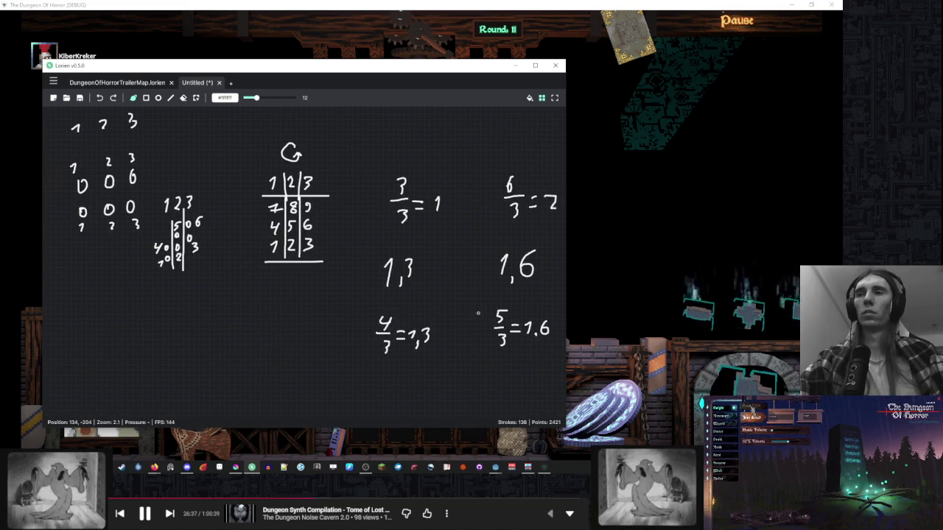
{"action": "mouse_move", "coordinate": [370, 227]}
{"action": "left_mouse_down"}
{"action": "mouse_move", "coordinate": [309, 232]}
{"action": "mouse_move", "coordinate": [325, 239]}
{"action": "left_mouse_up"}
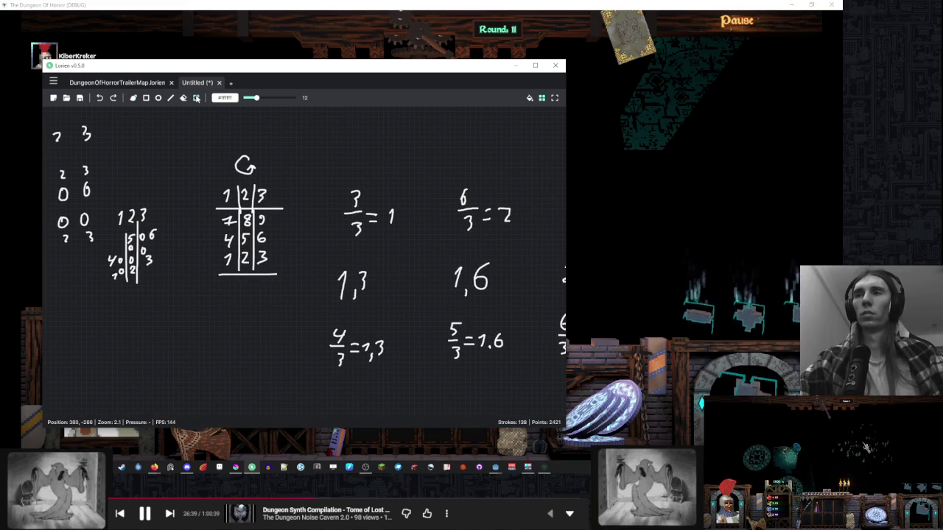
{"action": "left_click_drag", "start_coordinate": [305, 147], "coordinate": [213, 296]}
{"action": "left_click_drag", "start_coordinate": [287, 238], "coordinate": [294, 198]}
{"action": "key", "text": "ctrl+d"}
{"action": "left_click", "coordinate": [310, 307]}
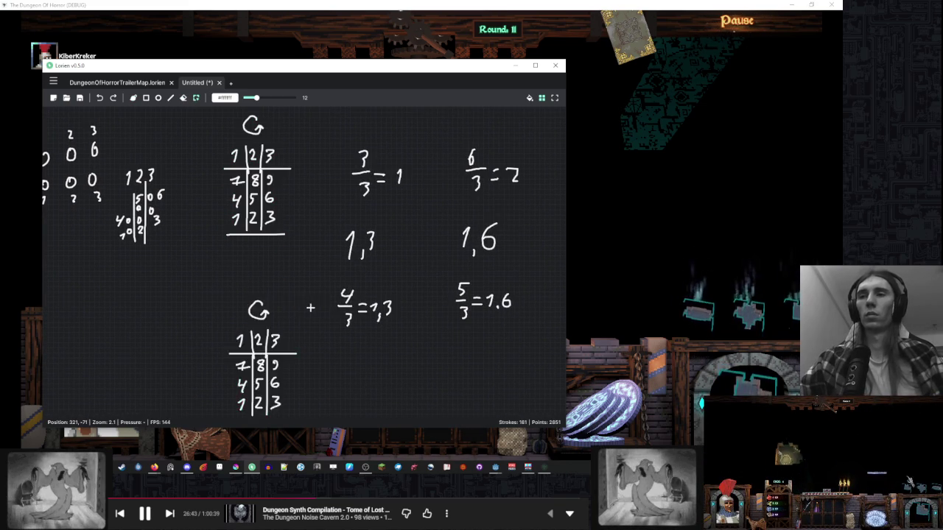
- Erase all the digits from the copied grid
{"action": "scroll", "coordinate": [310, 308], "scroll_direction": "up", "scroll_amount": 1}
{"action": "key", "text": "e"}
{"action": "mouse_move", "coordinate": [312, 286]}
{"action": "left_mouse_down"}
{"action": "mouse_move", "coordinate": [312, 330]}
{"action": "mouse_move", "coordinate": [293, 286]}
{"action": "mouse_move", "coordinate": [293, 333]}
{"action": "left_mouse_up"}
{"action": "mouse_move", "coordinate": [274, 285]}
{"action": "left_mouse_down"}
{"action": "mouse_move", "coordinate": [267, 350]}
{"action": "mouse_move", "coordinate": [272, 336]}
{"action": "mouse_move", "coordinate": [301, 354]}
{"action": "mouse_move", "coordinate": [337, 342]}
{"action": "mouse_move", "coordinate": [342, 354]}
{"action": "left_mouse_up"}
{"action": "scroll", "coordinate": [274, 314], "scroll_direction": "up", "scroll_amount": 2}
{"action": "key", "text": "b"}
- Write the new rows 6 7 8, 3 4 5, 0 1 2 into the copy, then bring Godot forward
{"action": "mouse_move", "coordinate": [266, 301]}
{"action": "left_mouse_down"}
{"action": "mouse_move", "coordinate": [269, 322]}
{"action": "mouse_move", "coordinate": [302, 309]}
{"action": "mouse_move", "coordinate": [308, 320]}
{"action": "mouse_move", "coordinate": [328, 318]}
{"action": "left_mouse_up"}
{"action": "left_click_drag", "start_coordinate": [329, 298], "coordinate": [339, 297]}
{"action": "mouse_move", "coordinate": [275, 263]}
{"action": "left_mouse_down"}
{"action": "mouse_move", "coordinate": [270, 277]}
{"action": "mouse_move", "coordinate": [309, 267]}
{"action": "mouse_move", "coordinate": [301, 283]}
{"action": "left_mouse_up"}
{"action": "mouse_move", "coordinate": [336, 267]}
{"action": "left_mouse_down"}
{"action": "mouse_move", "coordinate": [335, 280]}
{"action": "mouse_move", "coordinate": [336, 271]}
{"action": "left_mouse_up"}
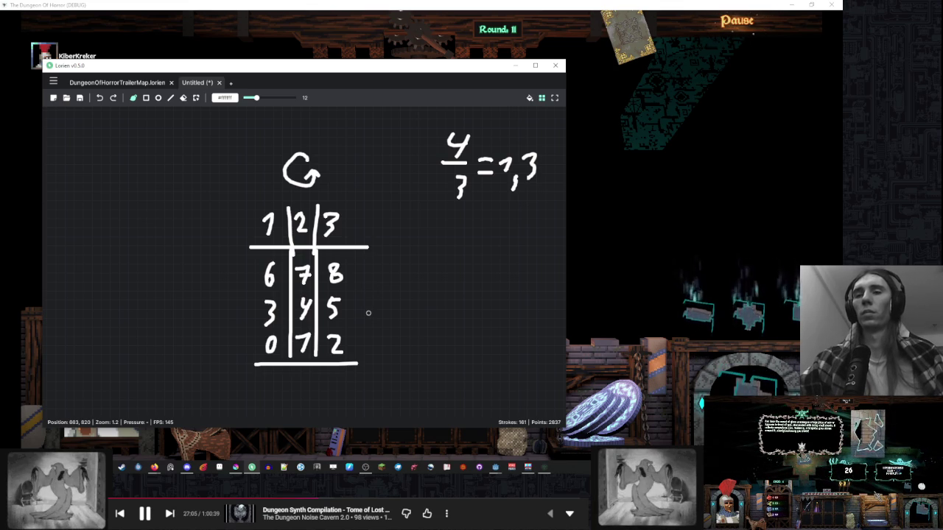
{"action": "mouse_move", "coordinate": [495, 467]}
{"action": "left_click", "coordinate": [506, 399]}
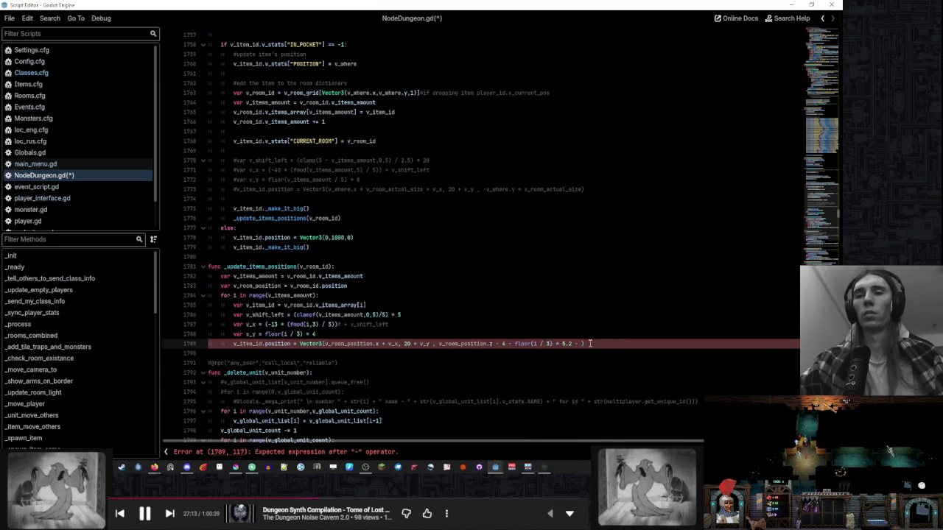
- Glance at the running game, return to NodeDungeon.gd, then pan Lorien to 5/3 = 1.6
{"action": "left_click", "coordinate": [541, 466]}
{"action": "mouse_move", "coordinate": [528, 468]}
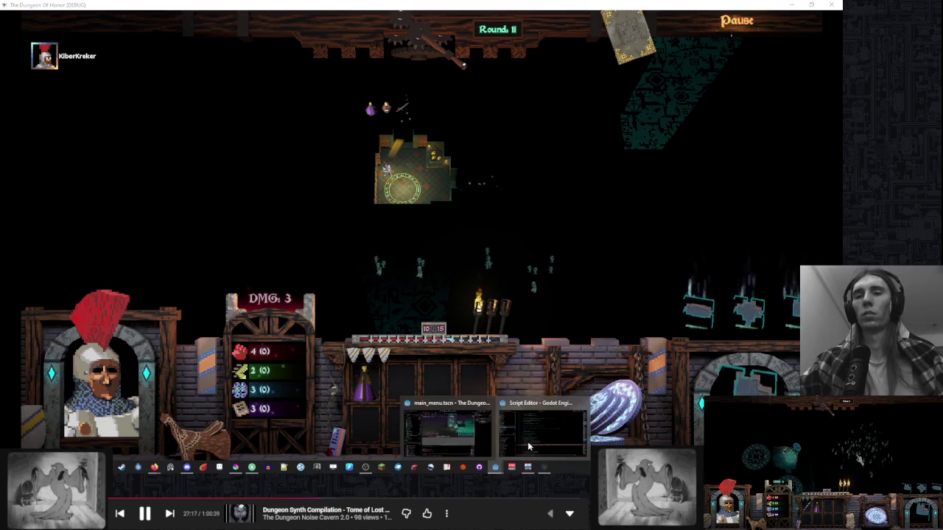
{"action": "left_click", "coordinate": [525, 448]}
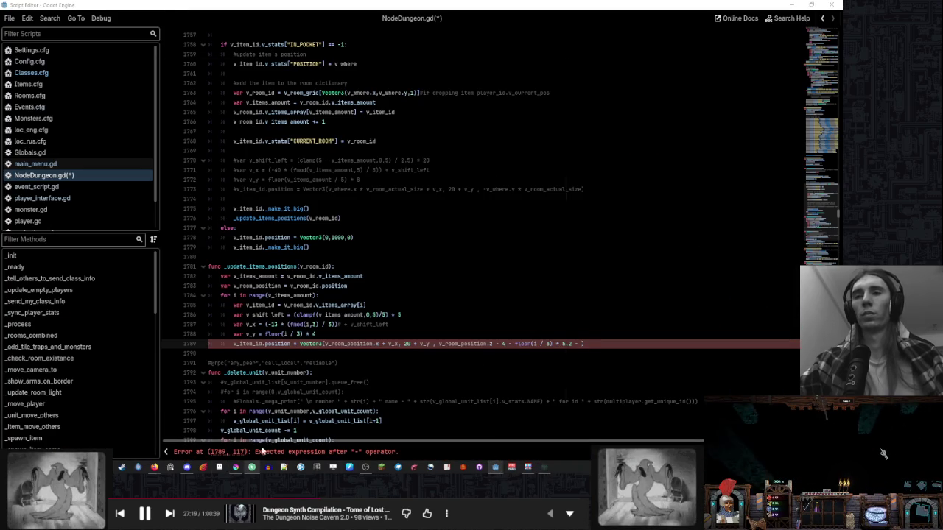
{"action": "key", "text": "alt+Tab"}
{"action": "mouse_move", "coordinate": [454, 267]}
{"action": "left_mouse_down"}
{"action": "mouse_move", "coordinate": [293, 258]}
{"action": "mouse_move", "coordinate": [362, 223]}
{"action": "mouse_move", "coordinate": [198, 94]}
{"action": "left_mouse_up"}
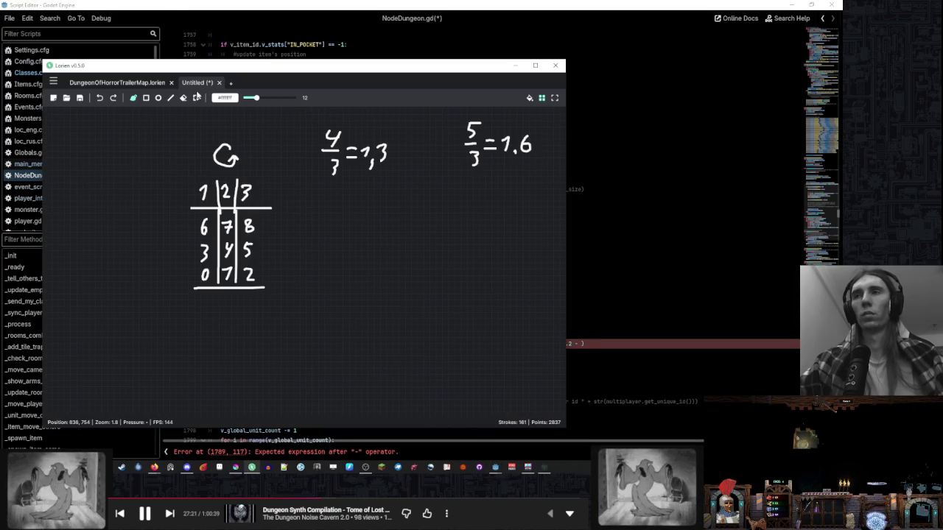
- Move the renumbered G grid down-left, away from the fraction notes
{"action": "mouse_move", "coordinate": [293, 139]}
{"action": "left_mouse_down"}
{"action": "mouse_move", "coordinate": [263, 200]}
{"action": "mouse_move", "coordinate": [184, 299]}
{"action": "left_mouse_up"}
{"action": "mouse_move", "coordinate": [228, 244]}
{"action": "left_mouse_down"}
{"action": "mouse_move", "coordinate": [153, 384]}
{"action": "mouse_move", "coordinate": [391, 158]}
{"action": "left_mouse_up"}
{"action": "left_click_drag", "start_coordinate": [313, 203], "coordinate": [172, 263]}
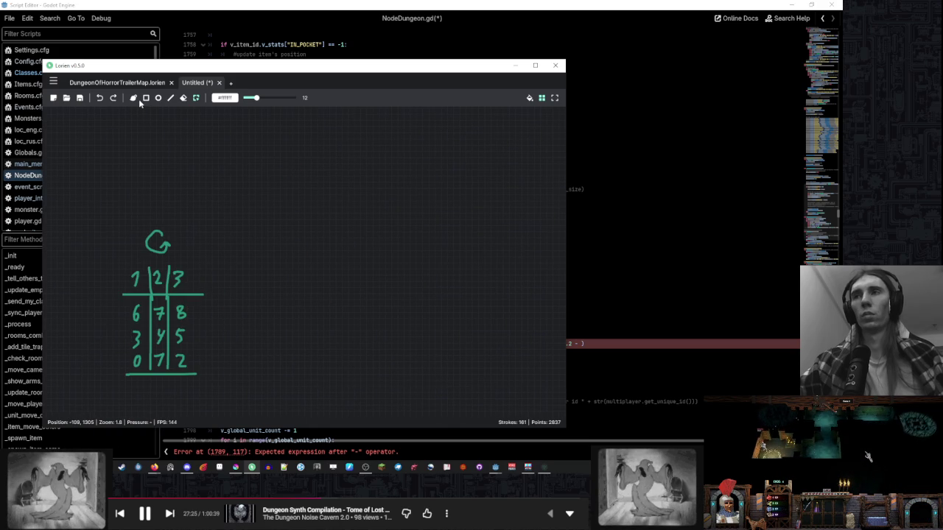
{"action": "key", "text": "b"}
- Survey the board and draw separator lines under the 6 7 8 and 3 4 5 rows
{"action": "scroll", "coordinate": [324, 158], "scroll_direction": "down", "scroll_amount": 2}
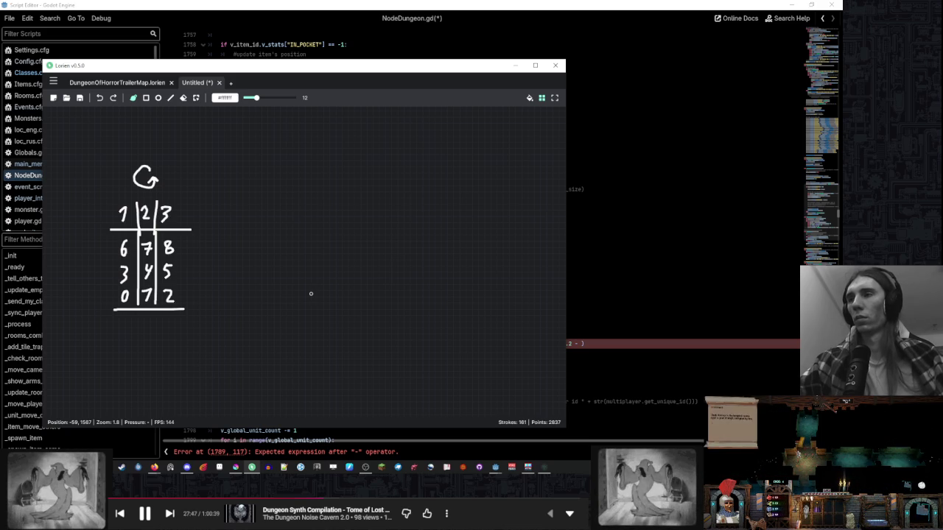
{"action": "left_click_drag", "start_coordinate": [403, 212], "coordinate": [394, 248]}
{"action": "scroll", "coordinate": [364, 254], "scroll_direction": "down", "scroll_amount": 5}
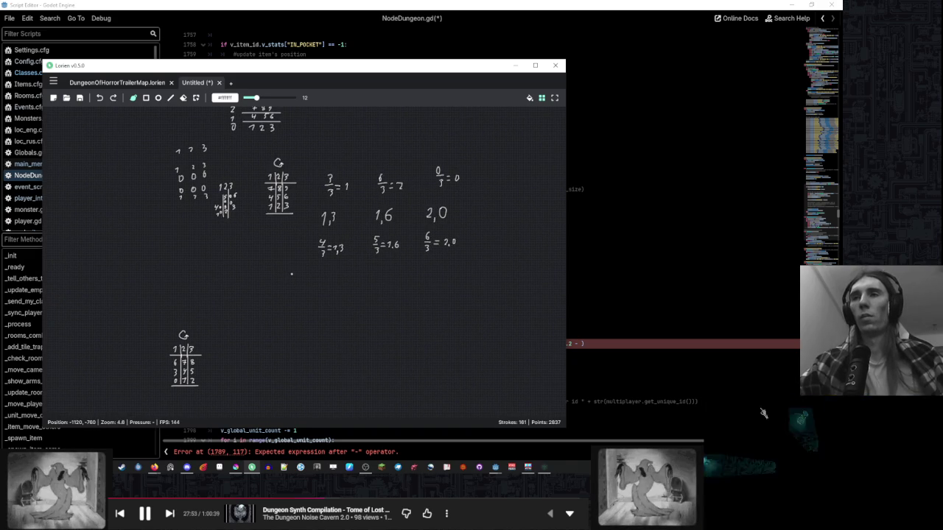
{"action": "mouse_move", "coordinate": [291, 274]}
{"action": "left_mouse_down"}
{"action": "mouse_move", "coordinate": [290, 303]}
{"action": "mouse_move", "coordinate": [304, 253]}
{"action": "left_mouse_up"}
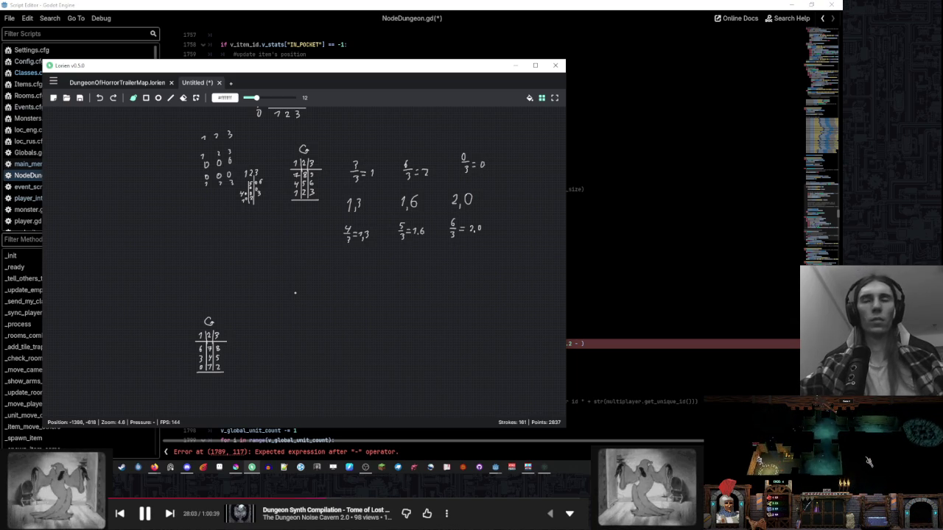
{"action": "scroll", "coordinate": [277, 324], "scroll_direction": "up", "scroll_amount": 5}
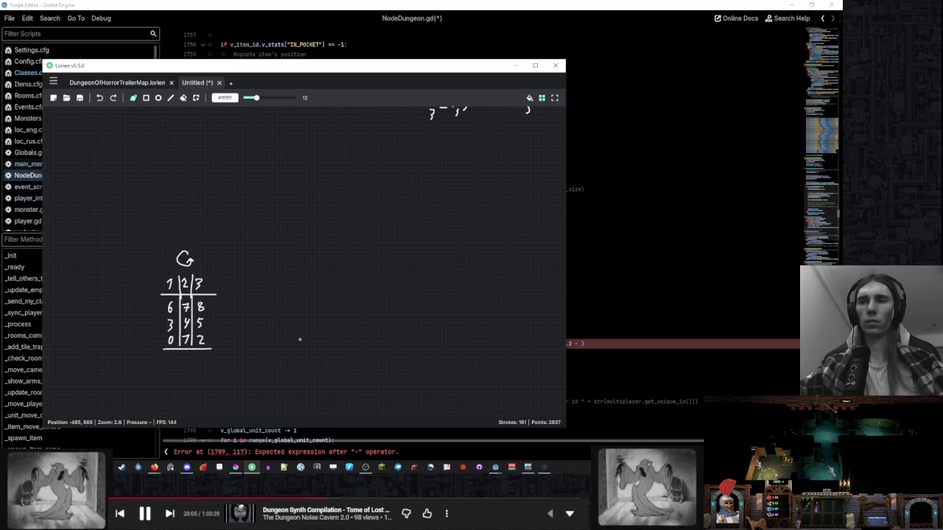
{"action": "scroll", "coordinate": [221, 324], "scroll_direction": "down", "scroll_amount": 1}
{"action": "left_click_drag", "start_coordinate": [146, 333], "coordinate": [212, 333]}
{"action": "left_click_drag", "start_coordinate": [151, 312], "coordinate": [220, 313]}
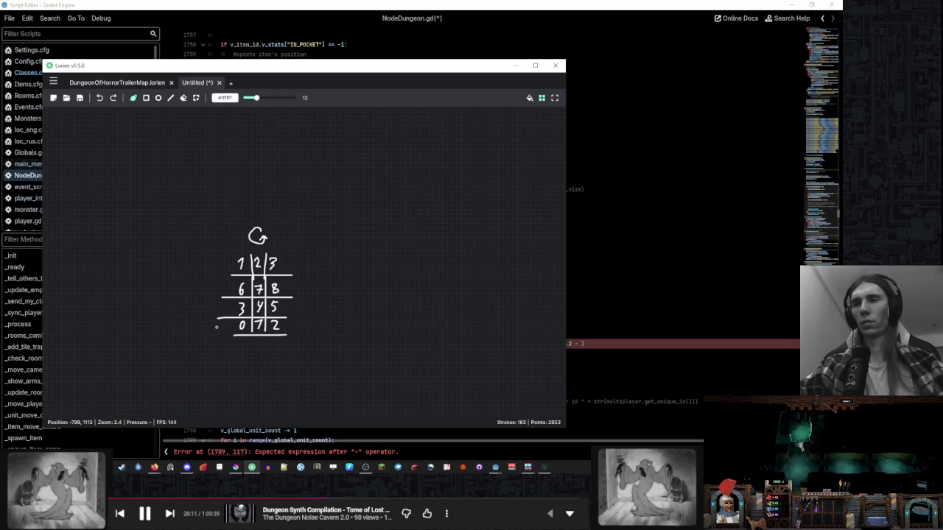
- Label the renumbered grid's rows 0, 1 and 2, erasing a misdrawn 0
{"action": "mouse_move", "coordinate": [211, 326]}
{"action": "left_mouse_down"}
{"action": "mouse_move", "coordinate": [204, 326]}
{"action": "mouse_move", "coordinate": [209, 337]}
{"action": "left_mouse_up"}
{"action": "key", "text": "e"}
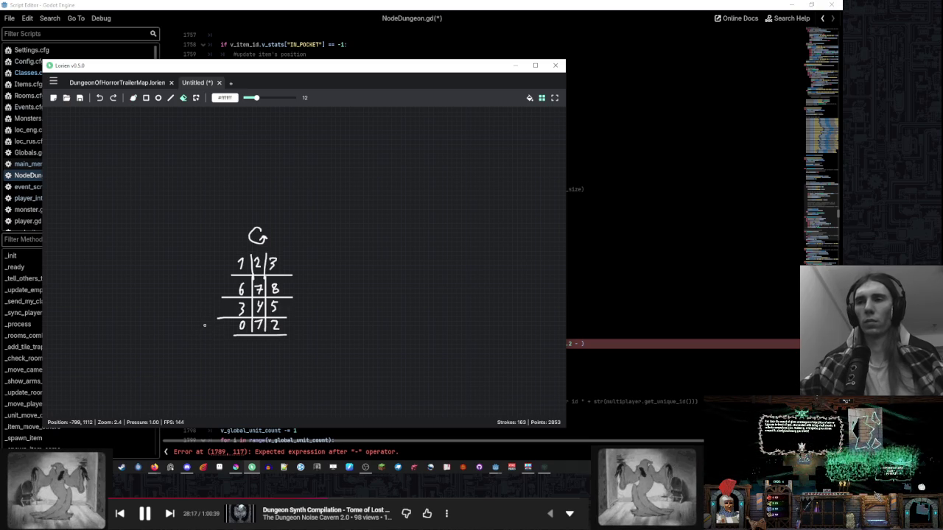
{"action": "mouse_move", "coordinate": [203, 324]}
{"action": "left_mouse_down"}
{"action": "mouse_move", "coordinate": [204, 302]}
{"action": "mouse_move", "coordinate": [202, 315]}
{"action": "left_mouse_up"}
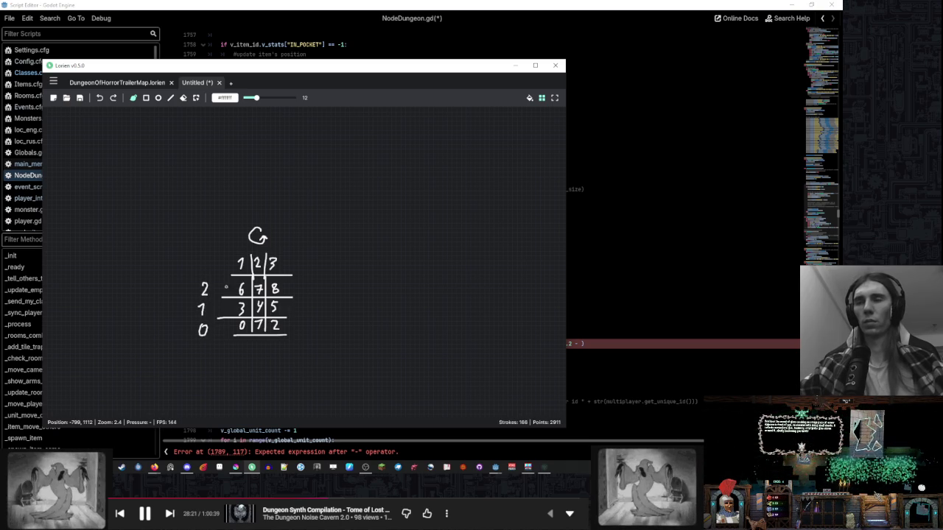
{"action": "left_click_drag", "start_coordinate": [373, 309], "coordinate": [287, 305]}
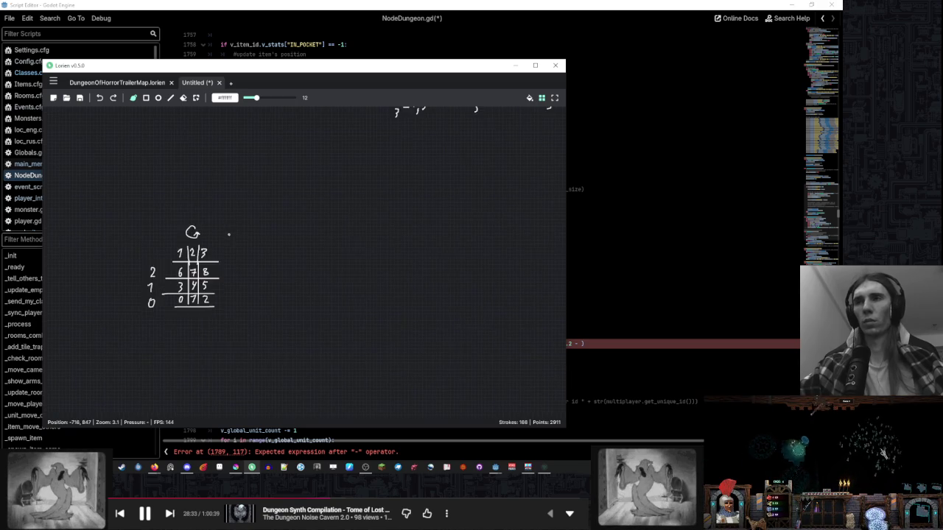
{"action": "scroll", "coordinate": [214, 243], "scroll_direction": "down", "scroll_amount": 3}
- Move the original G grid copy (7 8 9, 4 5 6, 1 2 3) below the renumbered grid
{"action": "left_click", "coordinate": [195, 98]}
{"action": "mouse_move", "coordinate": [271, 119]}
{"action": "left_mouse_down"}
{"action": "mouse_move", "coordinate": [333, 152]}
{"action": "mouse_move", "coordinate": [335, 200]}
{"action": "left_mouse_up"}
{"action": "mouse_move", "coordinate": [295, 176]}
{"action": "left_mouse_down"}
{"action": "mouse_move", "coordinate": [296, 376]}
{"action": "mouse_move", "coordinate": [265, 276]}
{"action": "left_mouse_up"}
{"action": "mouse_move", "coordinate": [283, 336]}
{"action": "left_mouse_down"}
{"action": "mouse_move", "coordinate": [193, 384]}
{"action": "mouse_move", "coordinate": [362, 213]}
{"action": "mouse_move", "coordinate": [284, 276]}
{"action": "left_mouse_up"}
{"action": "left_click", "coordinate": [132, 97]}
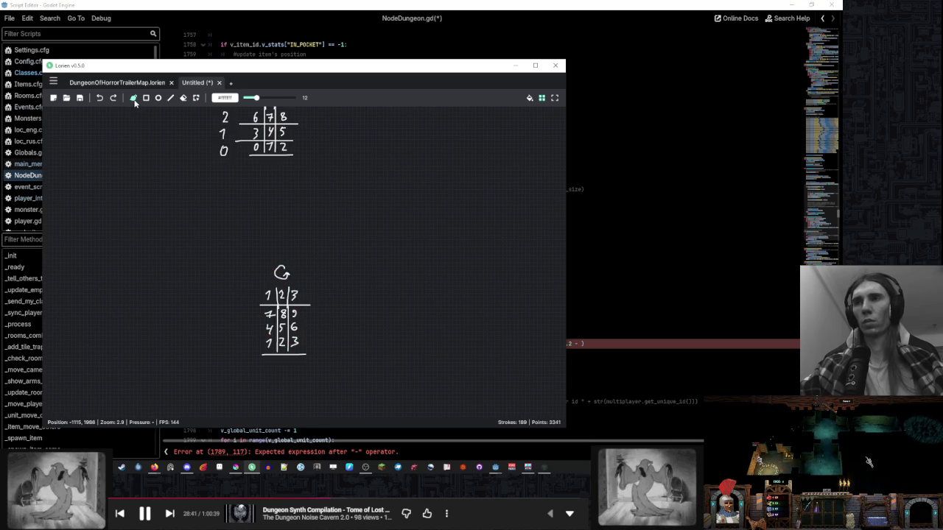
- Draw row separator lines on the new grid and write its row labels
{"action": "left_click_drag", "start_coordinate": [230, 340], "coordinate": [347, 341]}
{"action": "left_click_drag", "start_coordinate": [225, 320], "coordinate": [347, 321]}
{"action": "mouse_move", "coordinate": [234, 356]}
{"action": "left_mouse_down"}
{"action": "mouse_move", "coordinate": [231, 365]}
{"action": "mouse_move", "coordinate": [231, 338]}
{"action": "left_mouse_up"}
{"action": "left_click_drag", "start_coordinate": [228, 303], "coordinate": [236, 314]}
{"action": "left_click_drag", "start_coordinate": [376, 342], "coordinate": [313, 328]}
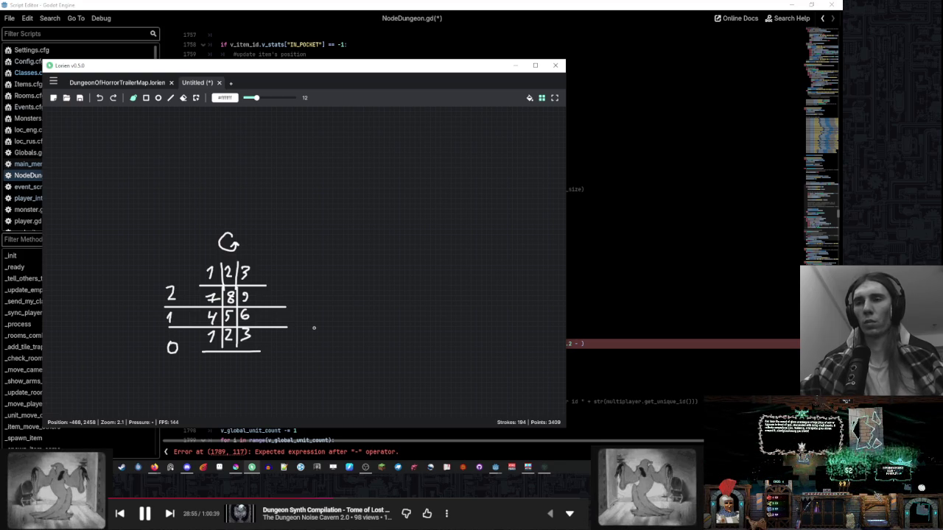
{"action": "left_click_drag", "start_coordinate": [355, 335], "coordinate": [311, 326]}
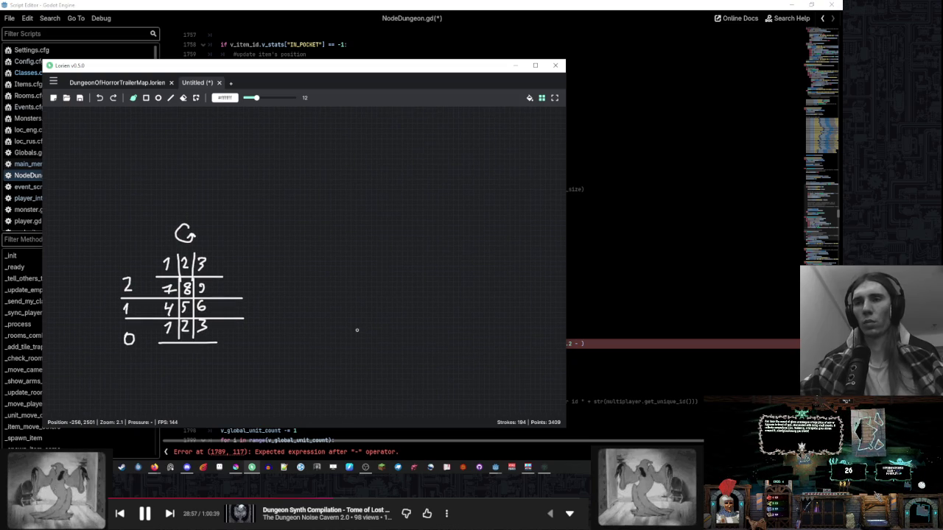
- Write the equations 1-0=1, 2-0=2 and 3-0=3 beside the grid
{"action": "mouse_move", "coordinate": [372, 329]}
{"action": "left_mouse_down"}
{"action": "mouse_move", "coordinate": [369, 335]}
{"action": "mouse_move", "coordinate": [396, 339]}
{"action": "mouse_move", "coordinate": [488, 332]}
{"action": "left_mouse_up"}
{"action": "mouse_move", "coordinate": [477, 337]}
{"action": "left_mouse_down"}
{"action": "mouse_move", "coordinate": [501, 343]}
{"action": "mouse_move", "coordinate": [483, 336]}
{"action": "left_mouse_up"}
{"action": "mouse_move", "coordinate": [481, 337]}
{"action": "left_mouse_down"}
{"action": "mouse_move", "coordinate": [479, 345]}
{"action": "mouse_move", "coordinate": [518, 333]}
{"action": "left_mouse_up"}
{"action": "left_click_drag", "start_coordinate": [509, 338], "coordinate": [533, 349]}
- Write 4-1=3, 5-1=4 and 6-1=5 above the zero-offset equations
{"action": "left_click_drag", "start_coordinate": [297, 297], "coordinate": [304, 304]}
{"action": "mouse_move", "coordinate": [302, 297]}
{"action": "left_mouse_down"}
{"action": "mouse_move", "coordinate": [301, 309]}
{"action": "mouse_move", "coordinate": [339, 299]}
{"action": "mouse_move", "coordinate": [343, 309]}
{"action": "left_mouse_up"}
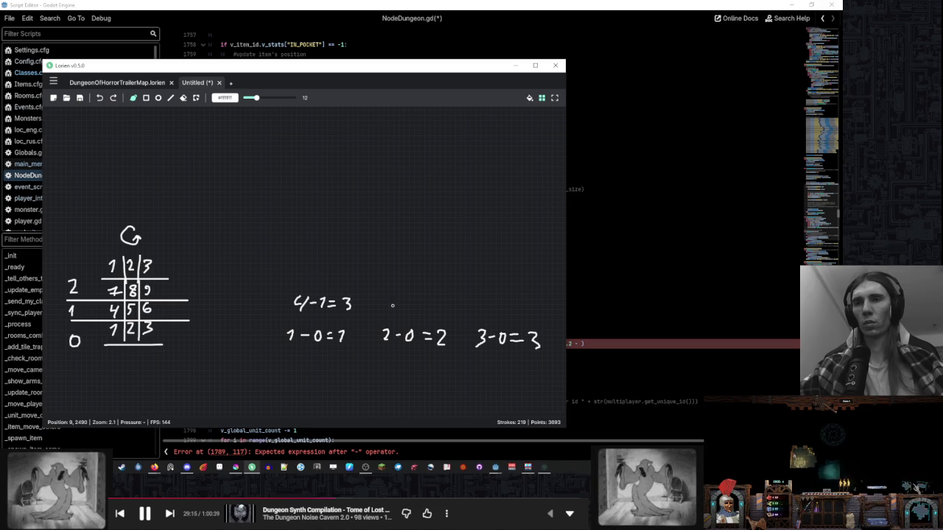
{"action": "mouse_move", "coordinate": [399, 294]}
{"action": "left_mouse_down"}
{"action": "mouse_move", "coordinate": [435, 295]}
{"action": "mouse_move", "coordinate": [432, 305]}
{"action": "left_mouse_up"}
{"action": "left_click_drag", "start_coordinate": [438, 299], "coordinate": [451, 303]}
{"action": "mouse_move", "coordinate": [451, 303]}
{"action": "left_mouse_down"}
{"action": "mouse_move", "coordinate": [460, 302]}
{"action": "mouse_move", "coordinate": [426, 304]}
{"action": "mouse_move", "coordinate": [485, 300]}
{"action": "mouse_move", "coordinate": [491, 309]}
{"action": "left_mouse_up"}
{"action": "left_click_drag", "start_coordinate": [494, 300], "coordinate": [502, 299]}
{"action": "scroll", "coordinate": [383, 303], "scroll_direction": "up", "scroll_amount": 2}
{"action": "scroll", "coordinate": [370, 286], "scroll_direction": "down", "scroll_amount": 2}
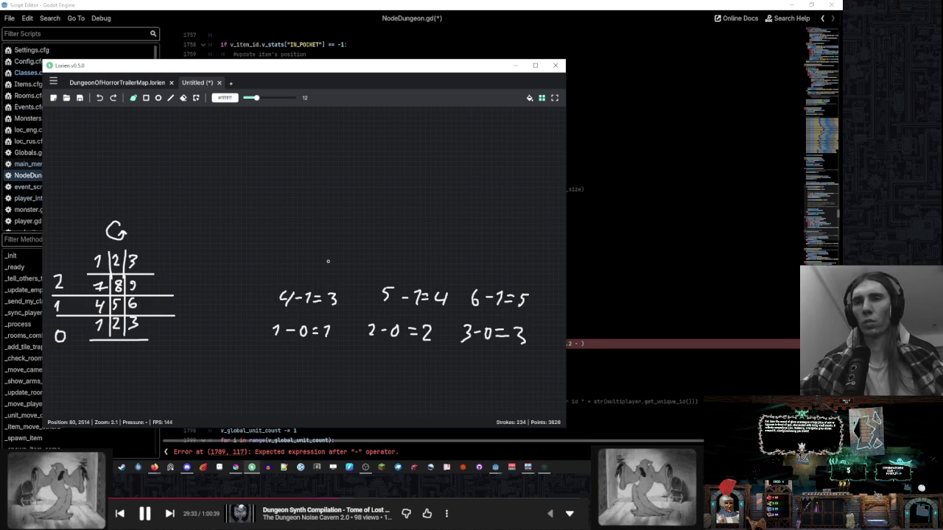
{"action": "left_click_drag", "start_coordinate": [398, 273], "coordinate": [352, 278]}
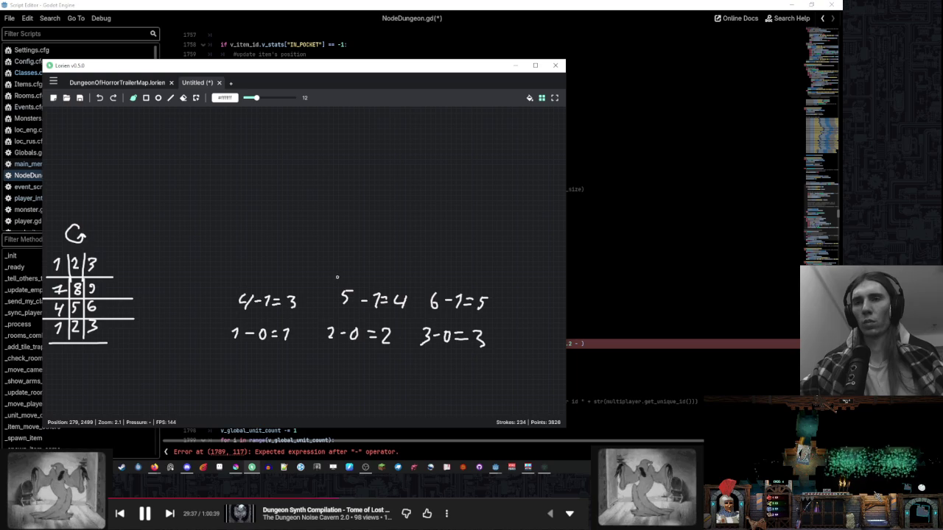
- Box-select all the subtraction equations and delete them
{"action": "left_click", "coordinate": [197, 98]}
{"action": "mouse_move", "coordinate": [539, 242]}
{"action": "left_mouse_down"}
{"action": "mouse_move", "coordinate": [263, 358]}
{"action": "mouse_move", "coordinate": [265, 293]}
{"action": "mouse_move", "coordinate": [301, 279]}
{"action": "mouse_move", "coordinate": [297, 290]}
{"action": "left_mouse_up"}
{"action": "left_click_drag", "start_coordinate": [194, 277], "coordinate": [528, 367]}
{"action": "key", "text": "Delete"}
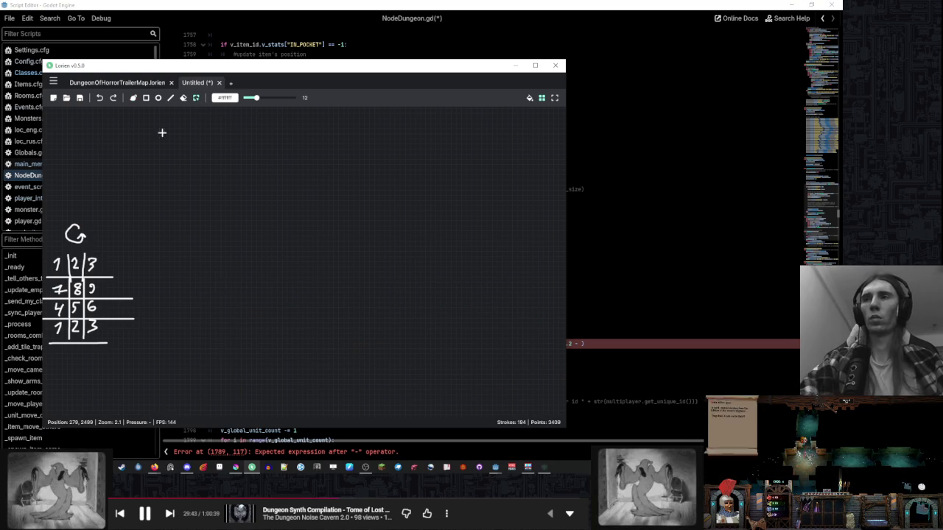
{"action": "key", "text": "b"}
- Mark the grid's rows -2, -1 and -0 on the right
{"action": "scroll", "coordinate": [313, 219], "scroll_direction": "down", "scroll_amount": 1}
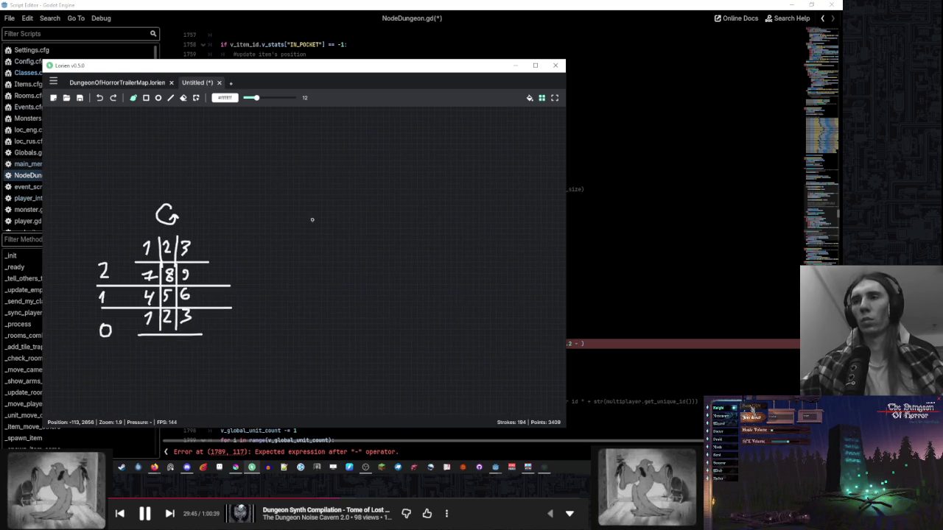
{"action": "mouse_move", "coordinate": [258, 298]}
{"action": "left_mouse_down"}
{"action": "mouse_move", "coordinate": [281, 302]}
{"action": "mouse_move", "coordinate": [260, 325]}
{"action": "mouse_move", "coordinate": [274, 320]}
{"action": "left_mouse_up"}
{"action": "left_click_drag", "start_coordinate": [249, 269], "coordinate": [283, 266]}
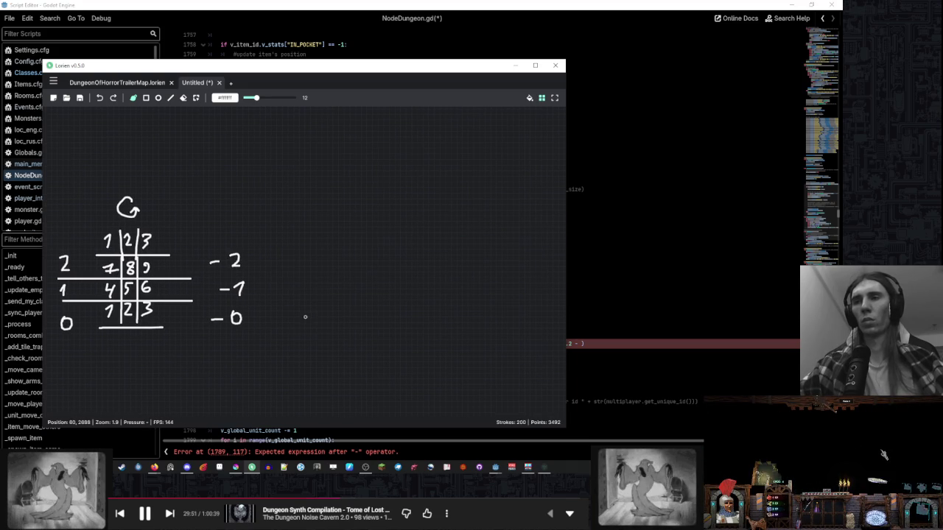
- Sketch digit rows 123, 345 and 567 right of the grid, undoing two misdrawn digits
{"action": "mouse_move", "coordinate": [306, 313]}
{"action": "left_mouse_down"}
{"action": "mouse_move", "coordinate": [310, 324]}
{"action": "mouse_move", "coordinate": [353, 316]}
{"action": "mouse_move", "coordinate": [348, 325]}
{"action": "left_mouse_up"}
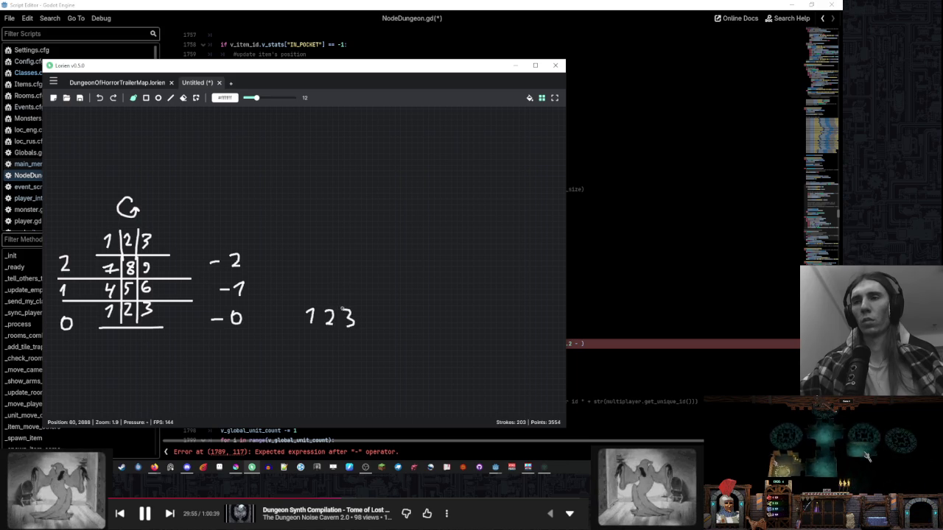
{"action": "mouse_move", "coordinate": [305, 277]}
{"action": "left_mouse_down"}
{"action": "mouse_move", "coordinate": [307, 293]}
{"action": "mouse_move", "coordinate": [327, 278]}
{"action": "mouse_move", "coordinate": [343, 294]}
{"action": "left_mouse_up"}
{"action": "left_click_drag", "start_coordinate": [349, 277], "coordinate": [358, 277]}
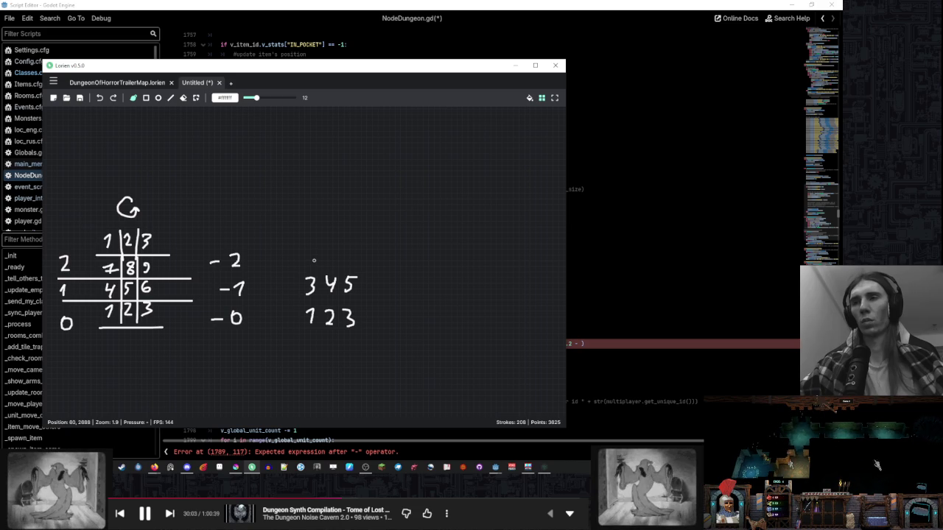
{"action": "left_click_drag", "start_coordinate": [316, 252], "coordinate": [310, 261]}
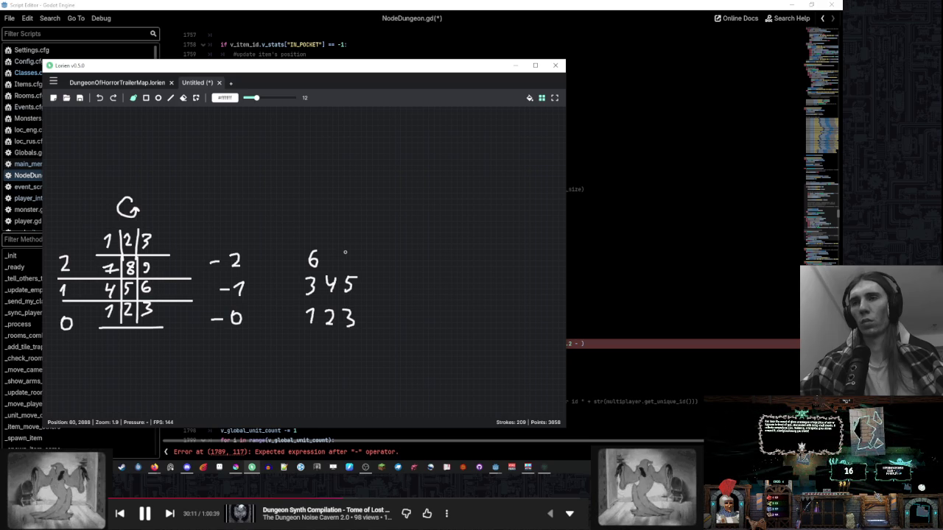
{"action": "key", "text": "ctrl+z"}
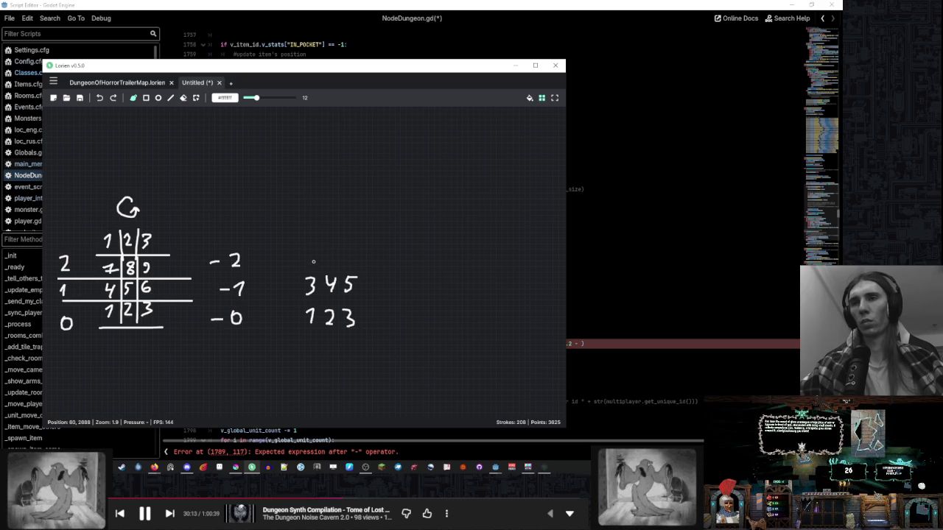
{"action": "mouse_move", "coordinate": [312, 253]}
{"action": "left_mouse_down"}
{"action": "mouse_move", "coordinate": [310, 266]}
{"action": "mouse_move", "coordinate": [335, 253]}
{"action": "mouse_move", "coordinate": [328, 266]}
{"action": "left_mouse_up"}
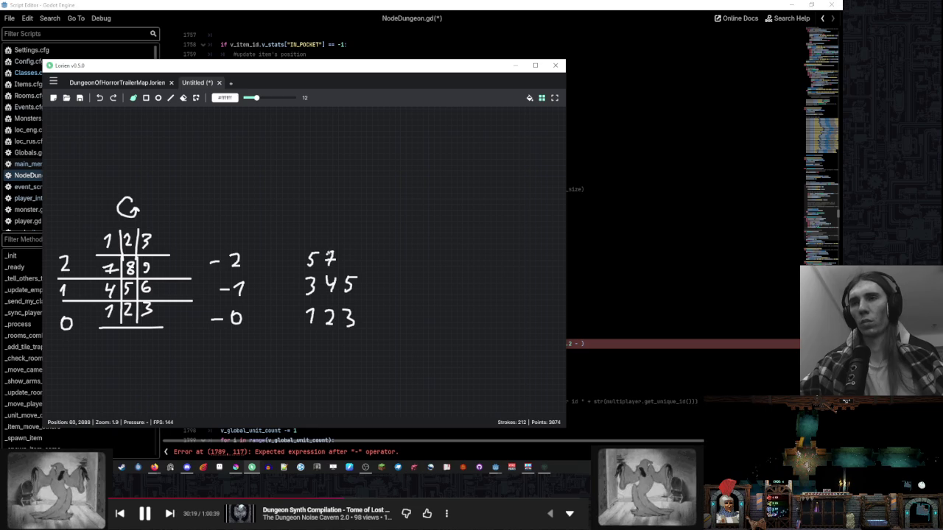
{"action": "key", "text": "ctrl+z"}
{"action": "key", "text": "ctrl+z"}
{"action": "mouse_move", "coordinate": [333, 253]}
{"action": "left_mouse_down"}
{"action": "mouse_move", "coordinate": [330, 267]}
{"action": "mouse_move", "coordinate": [353, 257]}
{"action": "left_mouse_up"}
{"action": "left_click", "coordinate": [362, 262]}
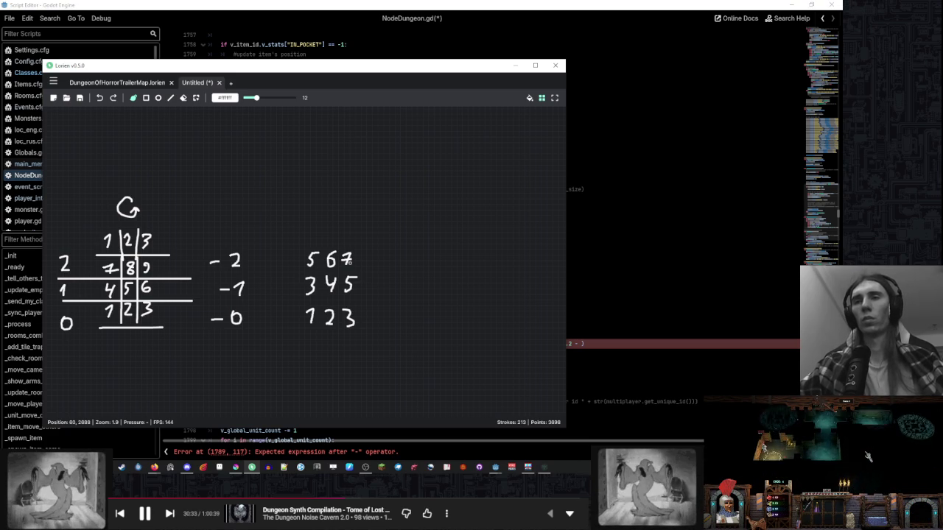
- Box-select and delete the 567, 345 and 123 digit rows
{"action": "left_click", "coordinate": [196, 98]}
{"action": "mouse_move", "coordinate": [280, 187]}
{"action": "left_mouse_down"}
{"action": "mouse_move", "coordinate": [361, 303]}
{"action": "mouse_move", "coordinate": [417, 361]}
{"action": "left_mouse_up"}
{"action": "key", "text": "Delete"}
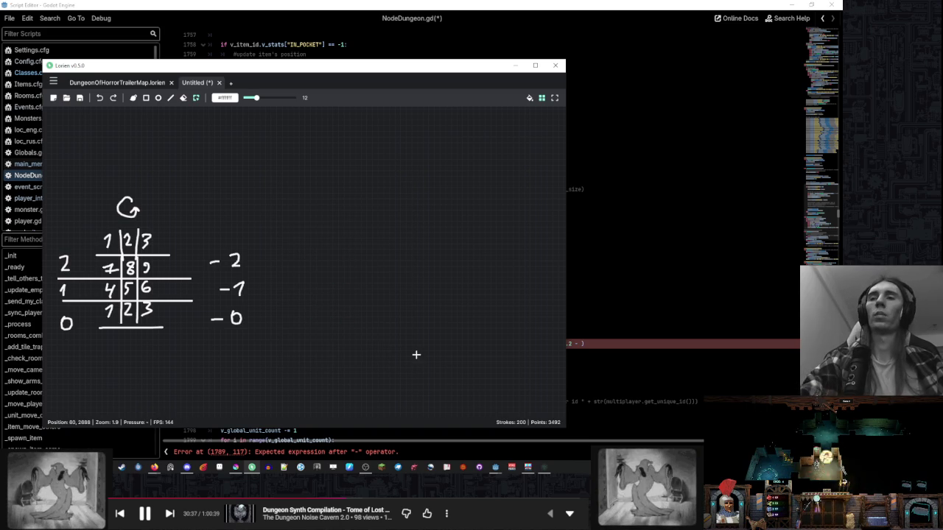
- Sketch 1 2 3 right of the G grid with 6 and 9 above the 3, then close Lorien
{"action": "key", "text": "b"}
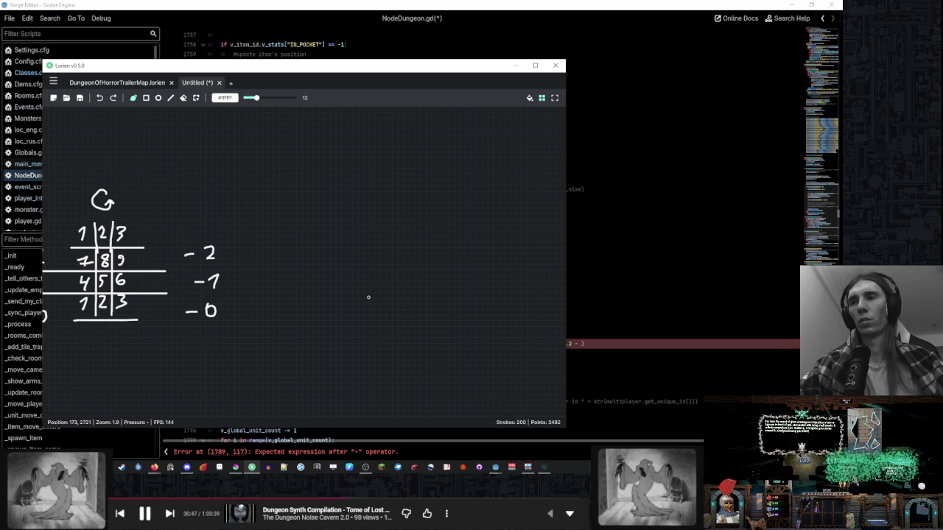
{"action": "mouse_move", "coordinate": [344, 327]}
{"action": "left_mouse_down"}
{"action": "mouse_move", "coordinate": [346, 338]}
{"action": "mouse_move", "coordinate": [395, 339]}
{"action": "mouse_move", "coordinate": [326, 221]}
{"action": "mouse_move", "coordinate": [298, 225]}
{"action": "left_mouse_up"}
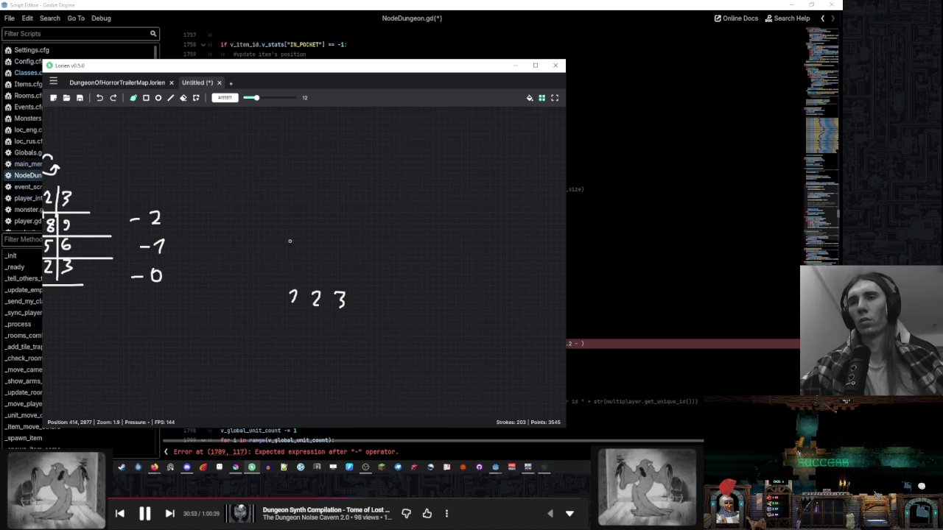
{"action": "left_click_drag", "start_coordinate": [289, 257], "coordinate": [298, 268]}
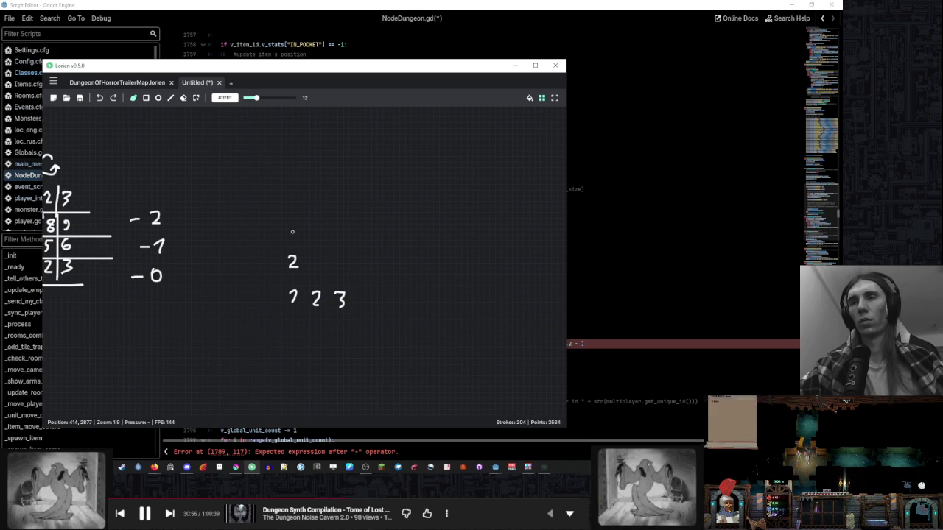
{"action": "key", "text": "ctrl+z"}
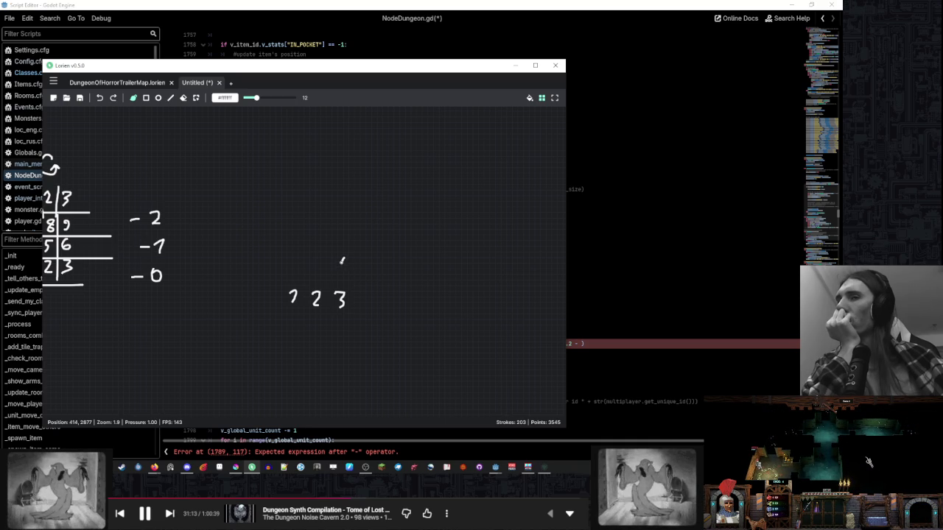
{"action": "left_click_drag", "start_coordinate": [345, 270], "coordinate": [342, 269]}
{"action": "left_click_drag", "start_coordinate": [348, 230], "coordinate": [345, 243]}
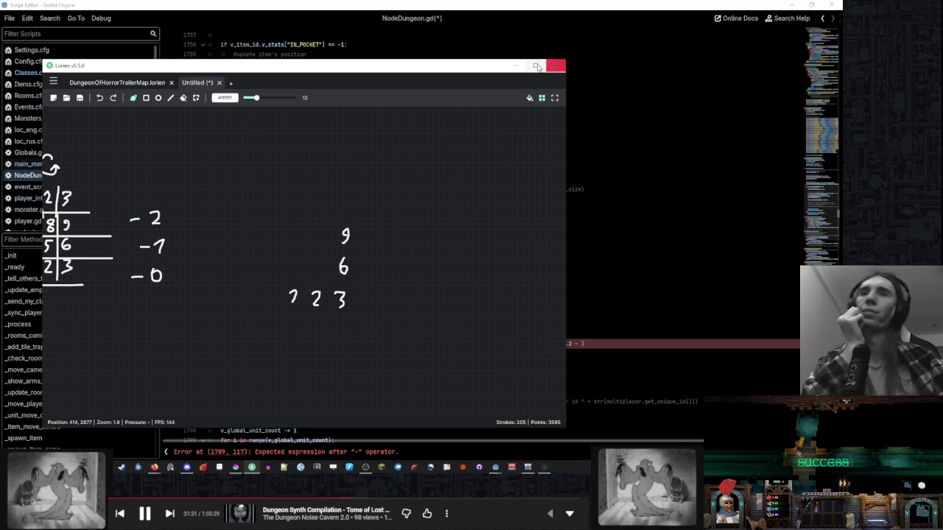
{"action": "left_click", "coordinate": [552, 66]}
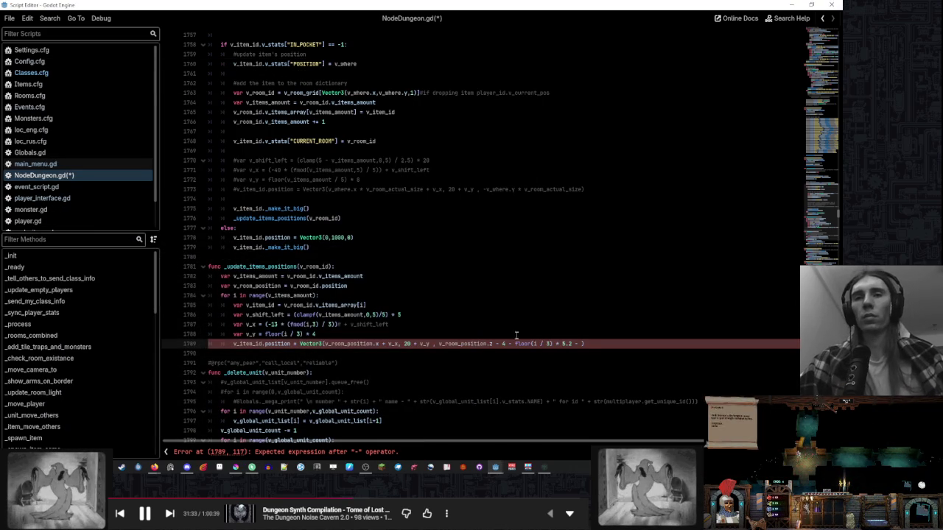
- Copy floor(i / 3) to after '5.2 - ' on line 1789 and append ' * i)'
{"action": "left_click_drag", "start_coordinate": [515, 344], "coordinate": [554, 343]}
{"action": "key", "text": "ctrl+c"}
{"action": "left_click", "coordinate": [579, 343]}
{"action": "key", "text": "ctrl+v"}
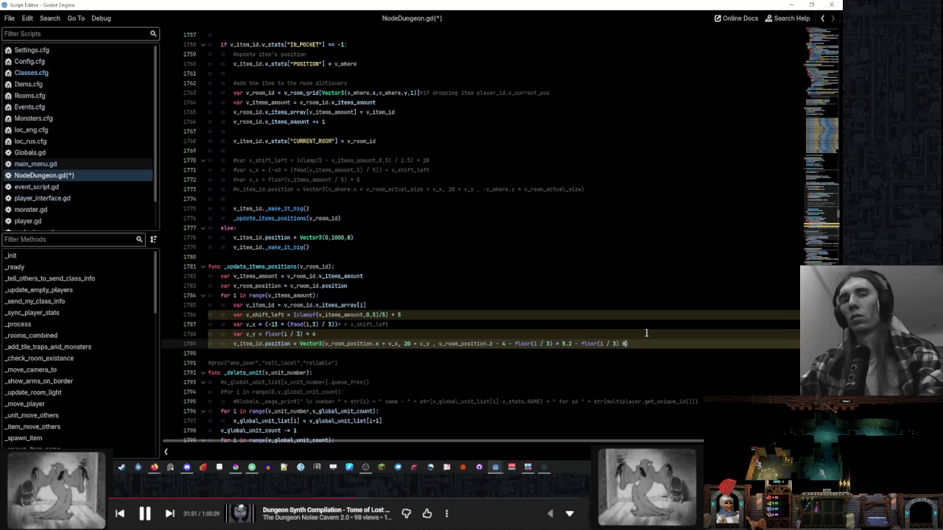
{"action": "type", "text": "*"}
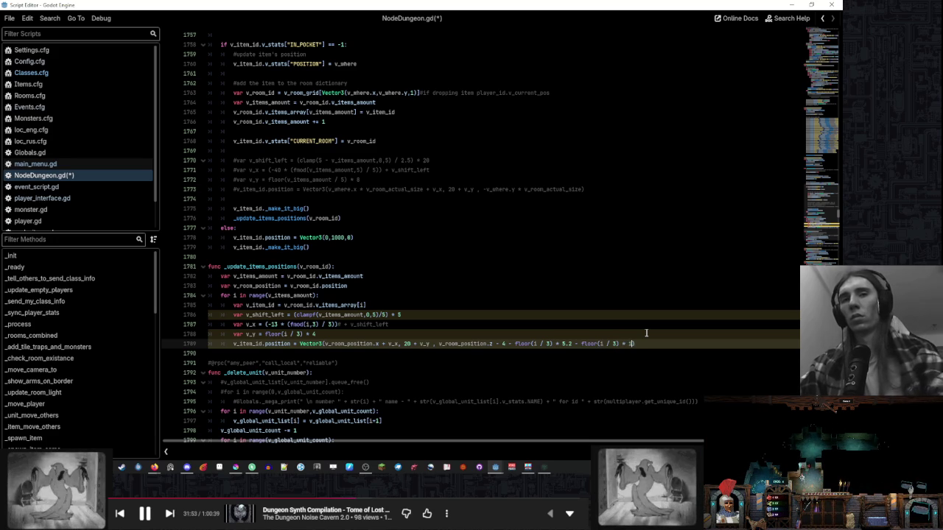
{"action": "type", "text": " i)"}
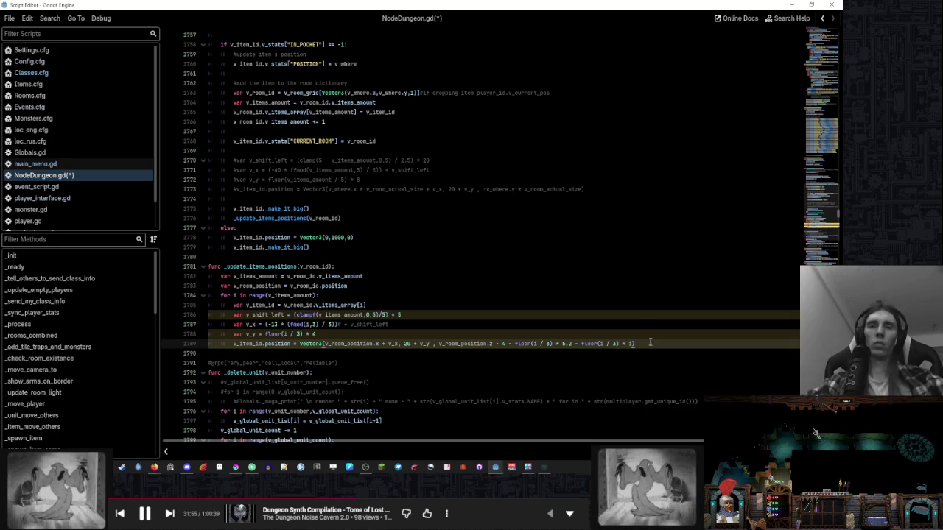
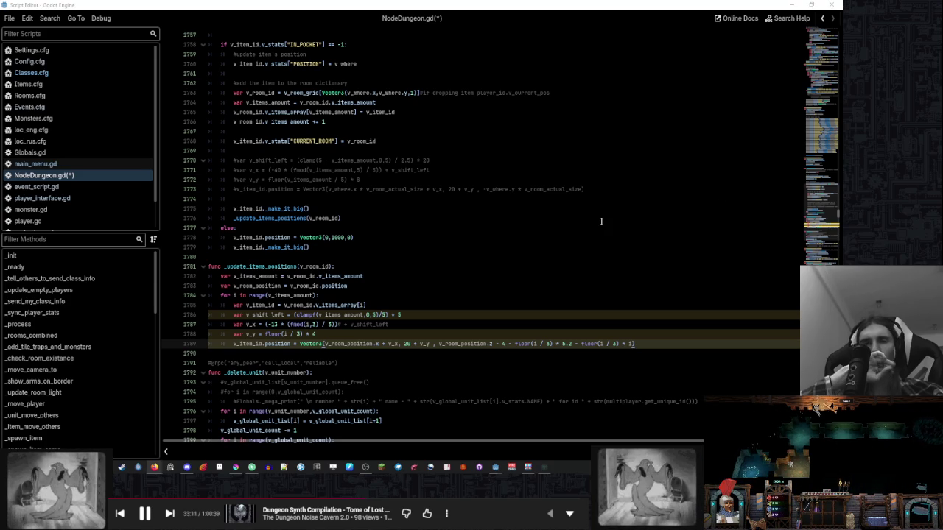
- Bring the Lorien grid sketch in front of the NodeDungeon.gd script
{"action": "left_click", "coordinate": [248, 469]}
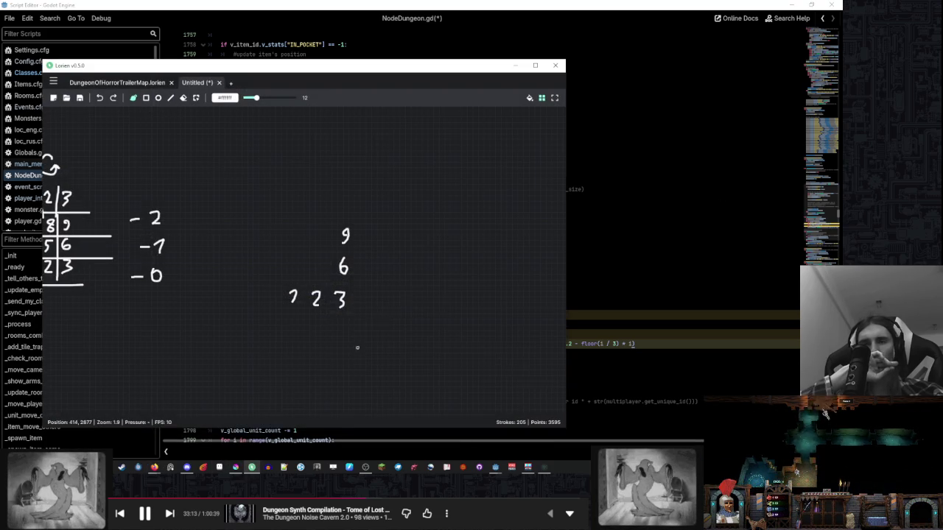
- Pan around the sketch and select the whole numbered grid to check its extent
{"action": "mouse_move", "coordinate": [445, 288]}
{"action": "left_mouse_down"}
{"action": "mouse_move", "coordinate": [439, 243]}
{"action": "mouse_move", "coordinate": [304, 244]}
{"action": "left_mouse_up"}
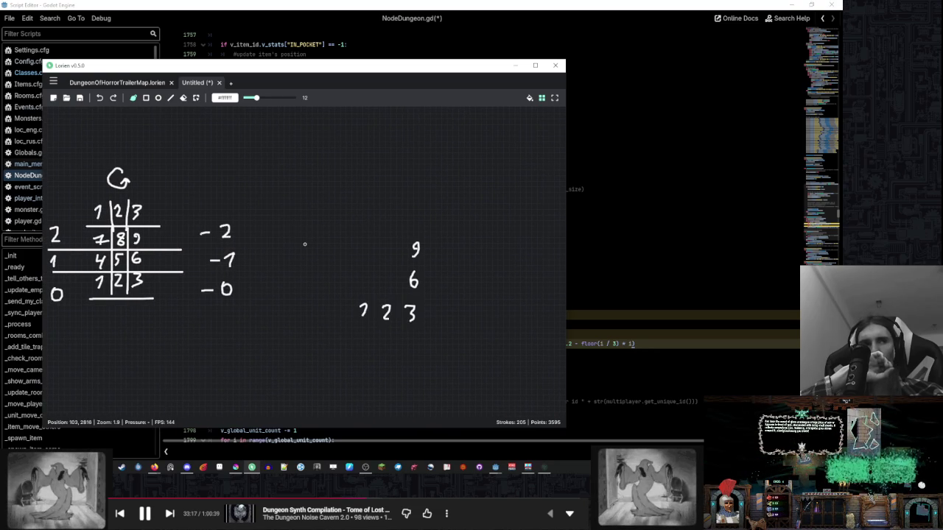
{"action": "key", "text": "alt+Tab"}
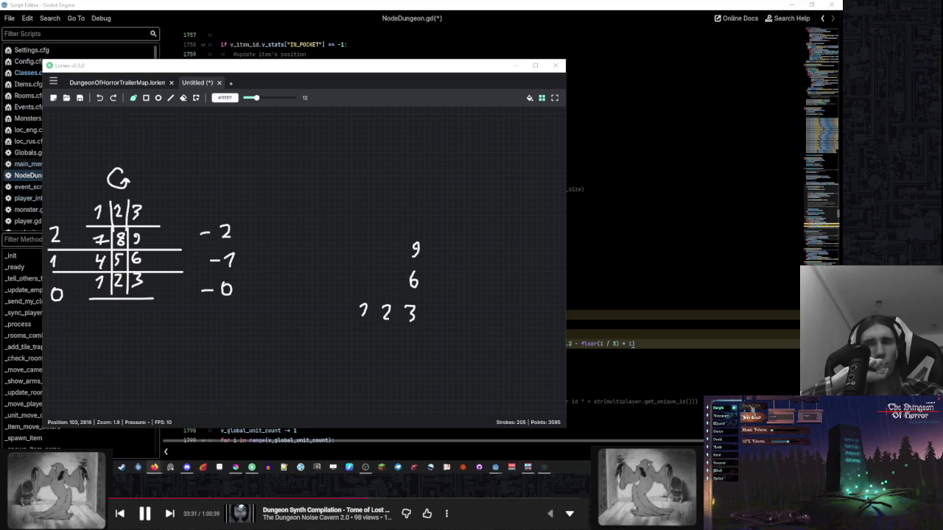
{"action": "mouse_move", "coordinate": [275, 179]}
{"action": "left_mouse_down"}
{"action": "mouse_move", "coordinate": [354, 195]}
{"action": "mouse_move", "coordinate": [337, 234]}
{"action": "mouse_move", "coordinate": [347, 231]}
{"action": "left_mouse_up"}
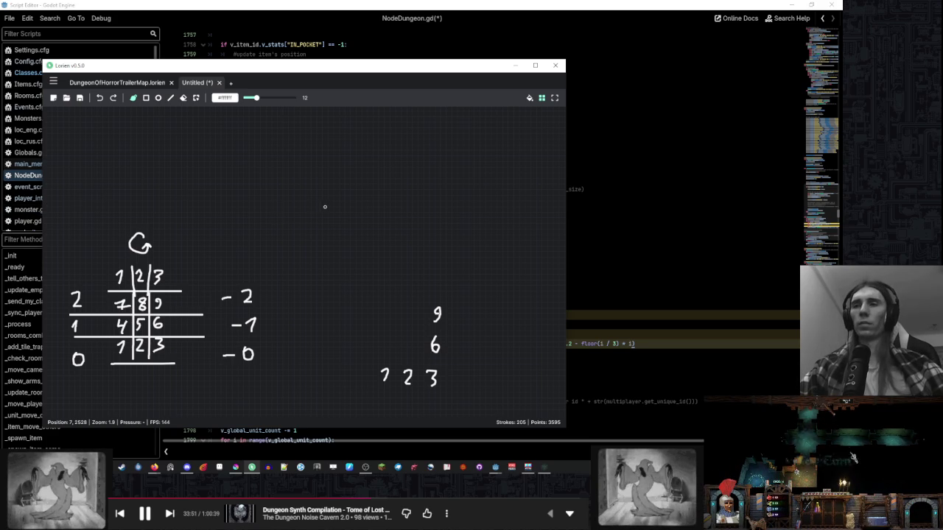
{"action": "left_click_drag", "start_coordinate": [322, 207], "coordinate": [308, 187]}
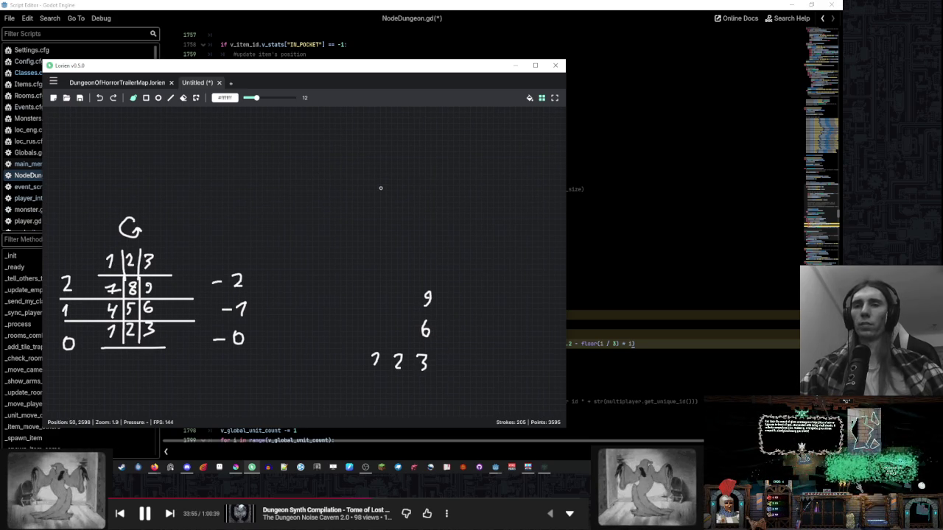
{"action": "left_click_drag", "start_coordinate": [381, 189], "coordinate": [364, 180]}
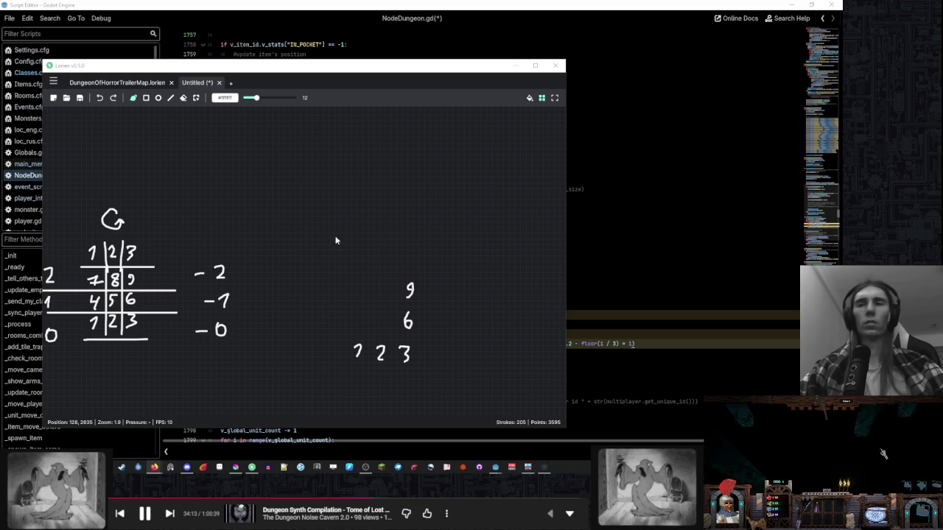
{"action": "mouse_move", "coordinate": [322, 214]}
{"action": "left_mouse_down"}
{"action": "mouse_move", "coordinate": [358, 200]}
{"action": "mouse_move", "coordinate": [375, 216]}
{"action": "left_mouse_up"}
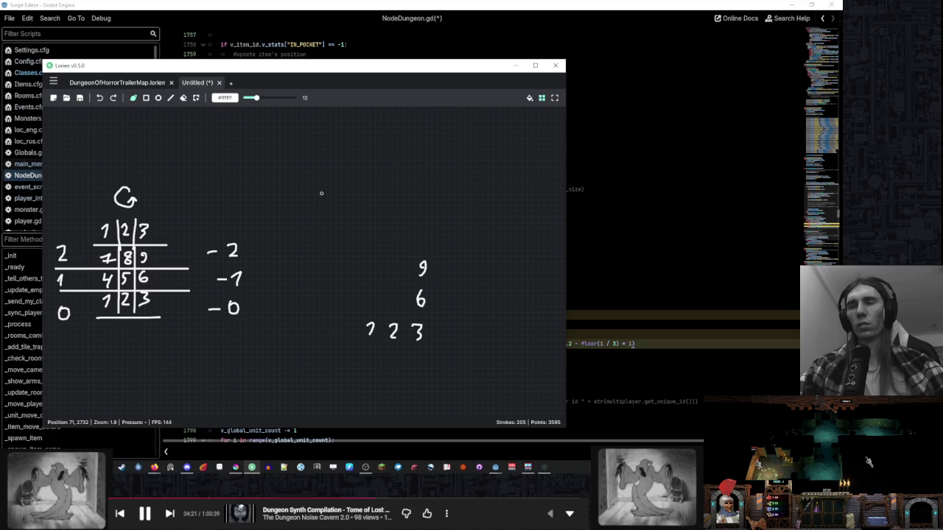
{"action": "left_click_drag", "start_coordinate": [322, 196], "coordinate": [299, 235]}
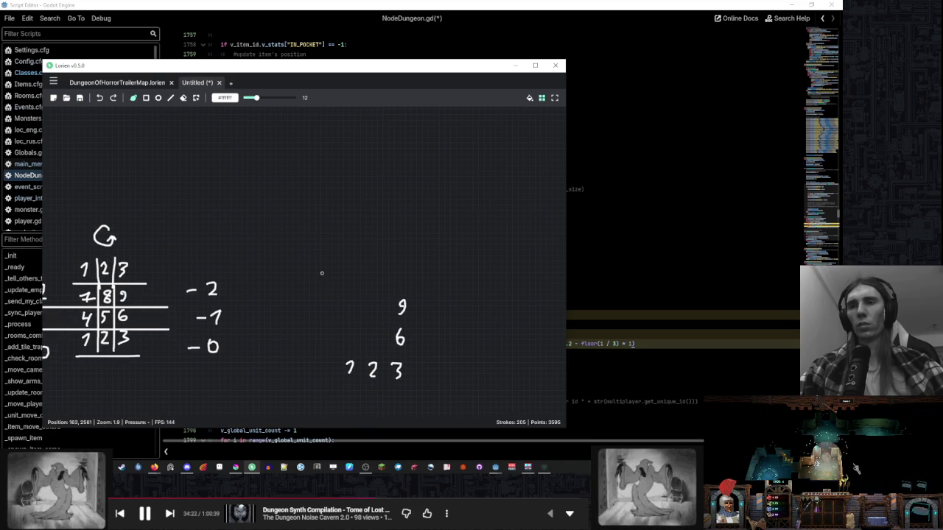
{"action": "left_click", "coordinate": [196, 98]}
{"action": "left_click_drag", "start_coordinate": [186, 177], "coordinate": [244, 154]}
{"action": "left_click_drag", "start_coordinate": [224, 194], "coordinate": [135, 334]}
{"action": "mouse_move", "coordinate": [218, 165]}
{"action": "left_mouse_down"}
{"action": "mouse_move", "coordinate": [179, 269]}
{"action": "mouse_move", "coordinate": [132, 351]}
{"action": "left_mouse_up"}
{"action": "left_click", "coordinate": [347, 238]}
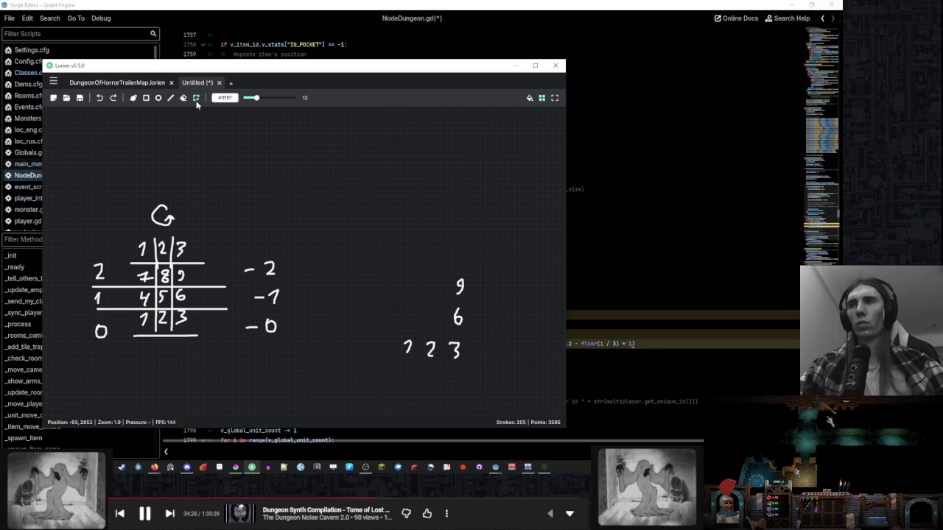
{"action": "left_click", "coordinate": [134, 98]}
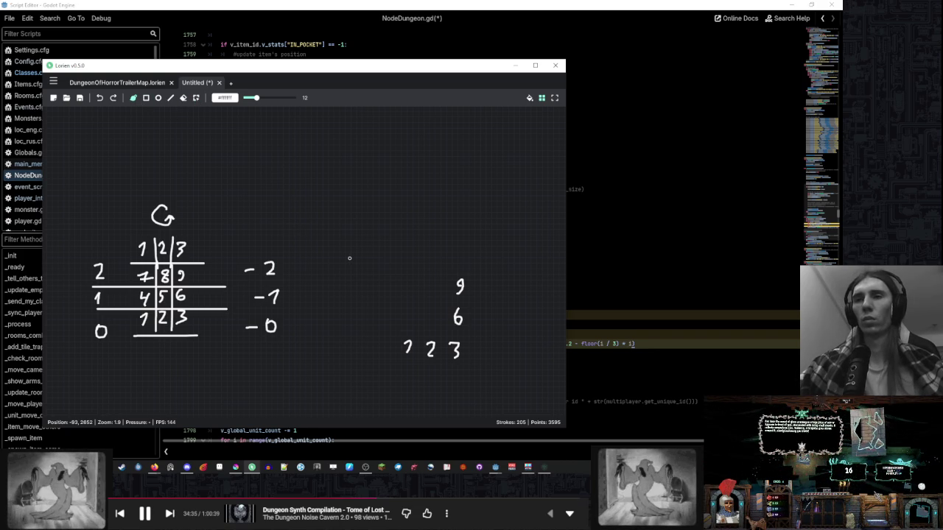
- Erase the loose 9, 6 and bottom-row digits to the right of the grid
{"action": "mouse_move", "coordinate": [382, 282]}
{"action": "left_mouse_down"}
{"action": "mouse_move", "coordinate": [358, 273]}
{"action": "mouse_move", "coordinate": [395, 247]}
{"action": "left_mouse_up"}
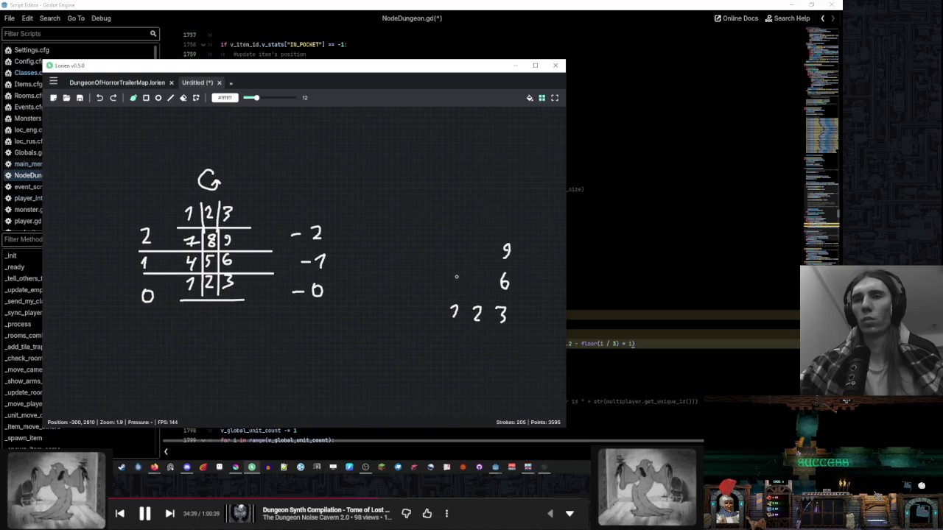
{"action": "left_click_drag", "start_coordinate": [456, 277], "coordinate": [366, 259]}
{"action": "left_click_drag", "start_coordinate": [275, 266], "coordinate": [341, 267]}
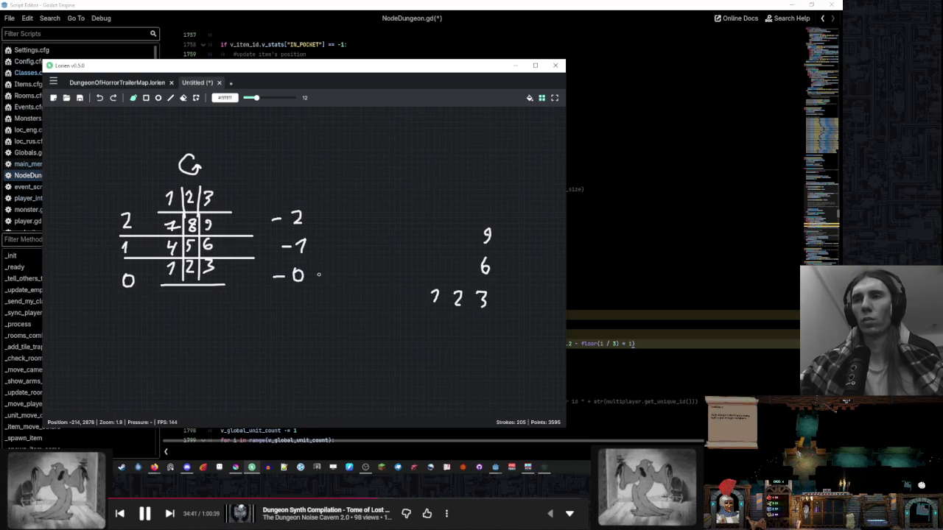
{"action": "left_click_drag", "start_coordinate": [373, 234], "coordinate": [334, 231]}
{"action": "key", "text": "e"}
{"action": "mouse_move", "coordinate": [449, 233]}
{"action": "left_mouse_down"}
{"action": "mouse_move", "coordinate": [429, 305]}
{"action": "mouse_move", "coordinate": [444, 294]}
{"action": "left_mouse_up"}
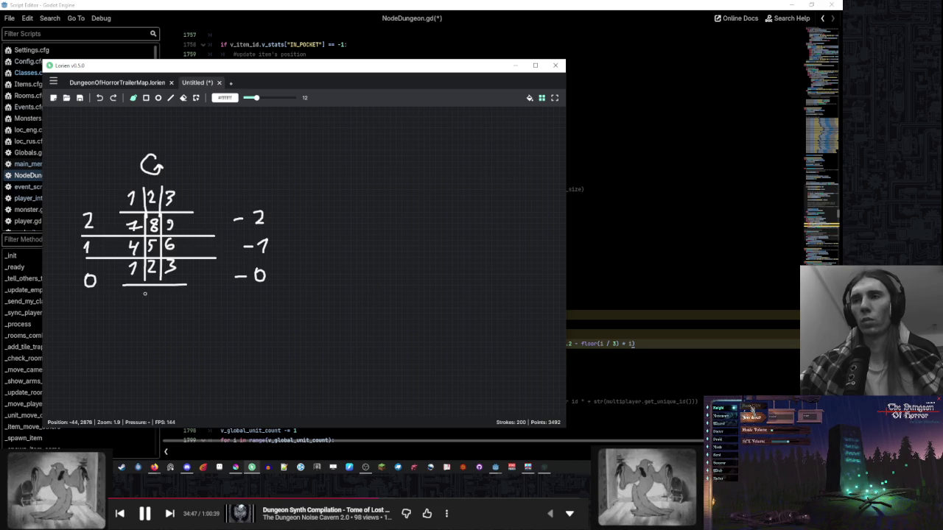
- Move the -2 -1 -0 column further right and write -1 beside the grid
{"action": "key", "text": "s"}
{"action": "mouse_move", "coordinate": [340, 159]}
{"action": "left_mouse_down"}
{"action": "mouse_move", "coordinate": [305, 238]}
{"action": "mouse_move", "coordinate": [223, 323]}
{"action": "left_mouse_up"}
{"action": "left_click_drag", "start_coordinate": [259, 280], "coordinate": [360, 275]}
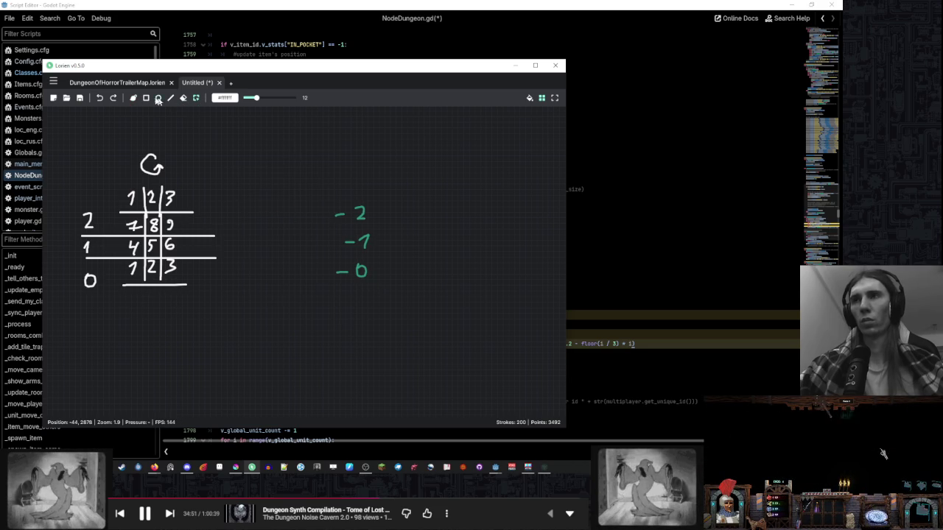
{"action": "key", "text": "b"}
{"action": "left_click_drag", "start_coordinate": [246, 240], "coordinate": [273, 252]}
- Write a mod3 label and the scratch sum = 012 +7 123 beside the column
{"action": "mouse_move", "coordinate": [310, 174]}
{"action": "left_mouse_down"}
{"action": "mouse_move", "coordinate": [329, 164]}
{"action": "mouse_move", "coordinate": [332, 173]}
{"action": "mouse_move", "coordinate": [356, 156]}
{"action": "mouse_move", "coordinate": [350, 174]}
{"action": "mouse_move", "coordinate": [366, 168]}
{"action": "mouse_move", "coordinate": [361, 178]}
{"action": "left_mouse_up"}
{"action": "left_click_drag", "start_coordinate": [424, 225], "coordinate": [412, 226]}
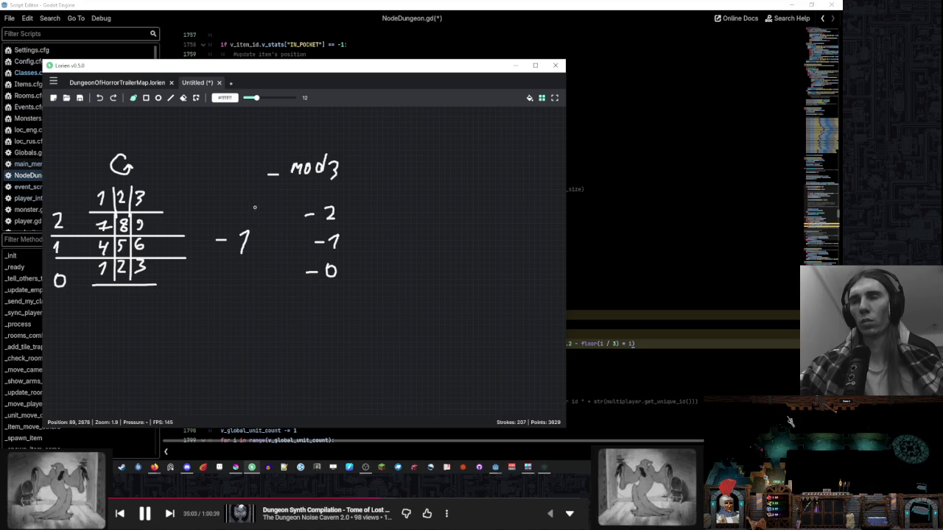
{"action": "mouse_move", "coordinate": [401, 231]}
{"action": "left_mouse_down"}
{"action": "mouse_move", "coordinate": [420, 231]}
{"action": "mouse_move", "coordinate": [423, 241]}
{"action": "mouse_move", "coordinate": [395, 261]}
{"action": "left_mouse_up"}
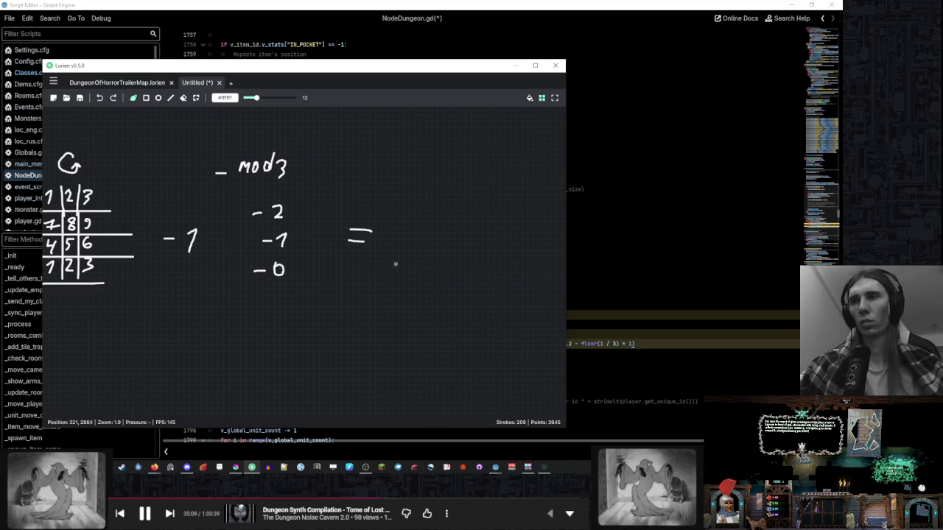
{"action": "mouse_move", "coordinate": [396, 262]}
{"action": "left_mouse_down"}
{"action": "mouse_move", "coordinate": [396, 273]}
{"action": "mouse_move", "coordinate": [398, 262]}
{"action": "left_mouse_up"}
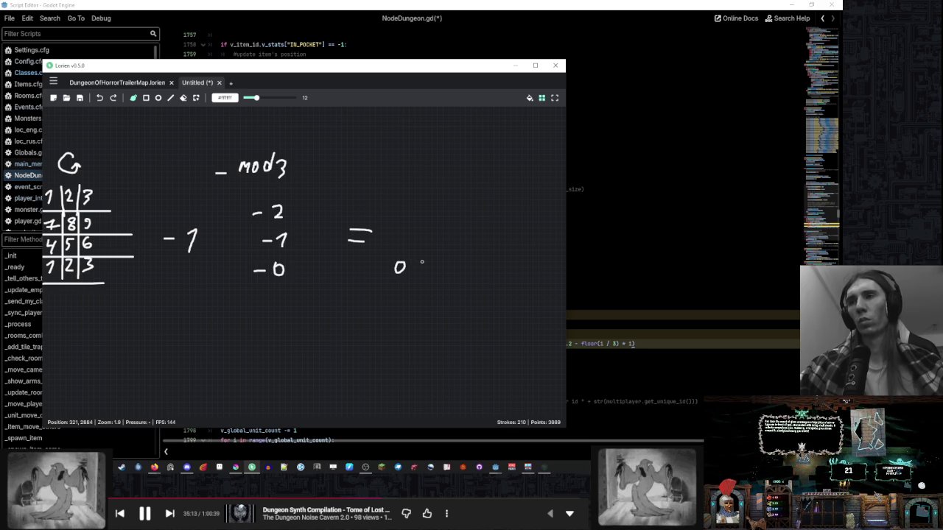
{"action": "mouse_move", "coordinate": [421, 264]}
{"action": "left_mouse_down"}
{"action": "mouse_move", "coordinate": [431, 264]}
{"action": "mouse_move", "coordinate": [425, 275]}
{"action": "mouse_move", "coordinate": [451, 277]}
{"action": "mouse_move", "coordinate": [432, 259]}
{"action": "mouse_move", "coordinate": [373, 259]}
{"action": "left_mouse_up"}
{"action": "mouse_move", "coordinate": [408, 228]}
{"action": "left_mouse_down"}
{"action": "mouse_move", "coordinate": [404, 255]}
{"action": "mouse_move", "coordinate": [414, 243]}
{"action": "mouse_move", "coordinate": [447, 257]}
{"action": "left_mouse_up"}
{"action": "mouse_move", "coordinate": [465, 270]}
{"action": "left_mouse_down"}
{"action": "mouse_move", "coordinate": [470, 278]}
{"action": "mouse_move", "coordinate": [620, 279]}
{"action": "left_mouse_up"}
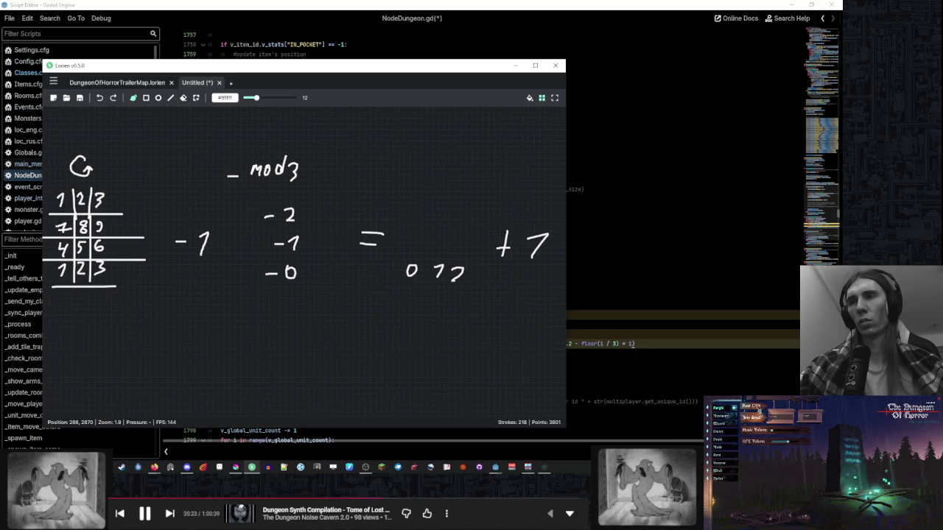
{"action": "scroll", "coordinate": [560, 242], "scroll_direction": "down", "scroll_amount": 1}
{"action": "scroll", "coordinate": [124, 242], "scroll_direction": "up", "scroll_amount": 1}
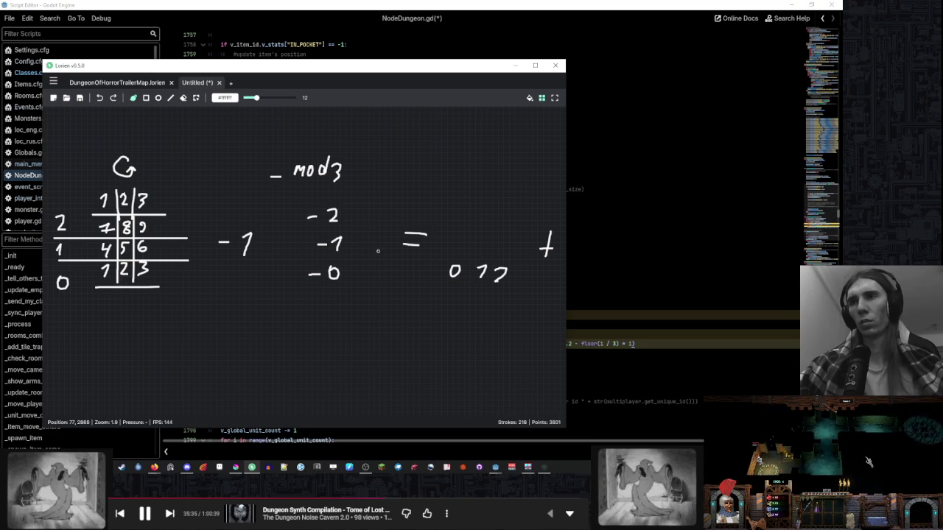
- Erase the -2 -1 -0 column
{"action": "key", "text": "e"}
{"action": "left_click", "coordinate": [332, 221]}
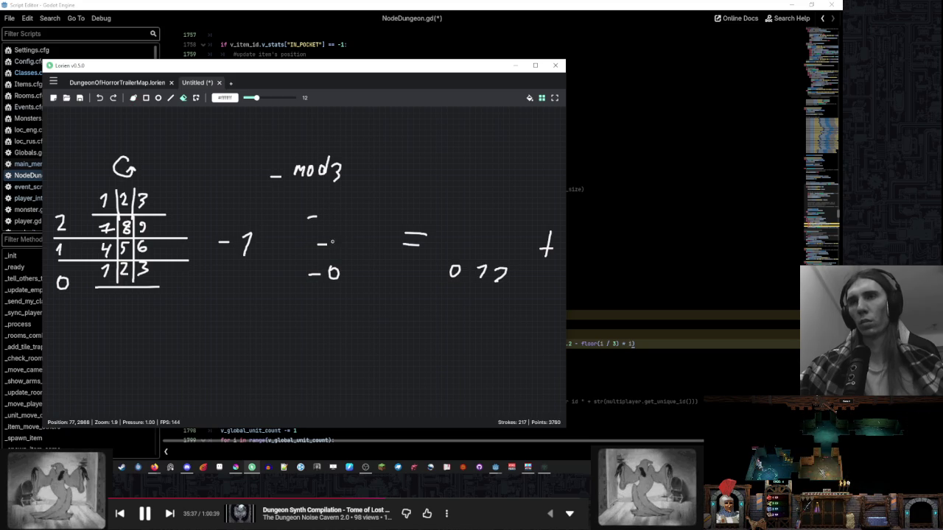
{"action": "left_click_drag", "start_coordinate": [310, 206], "coordinate": [313, 278]}
{"action": "key", "text": "b"}
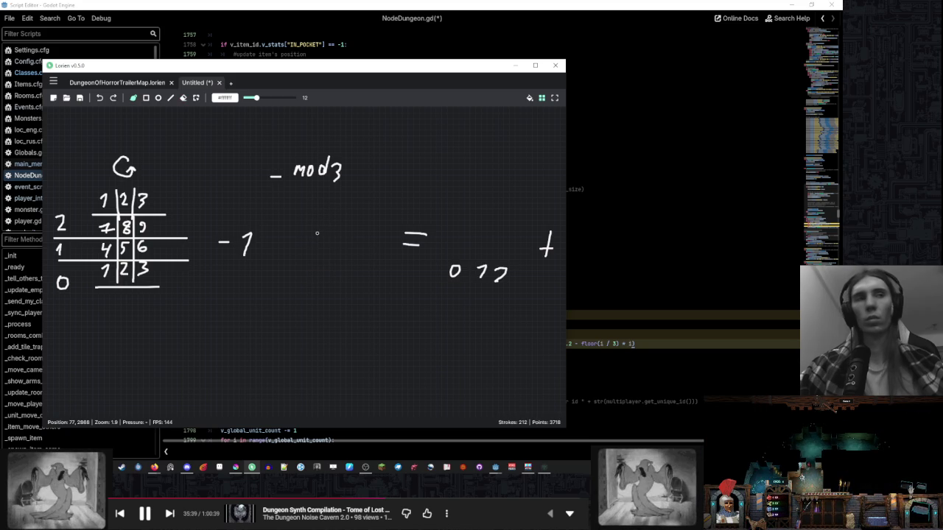
{"action": "left_click", "coordinate": [155, 467]}
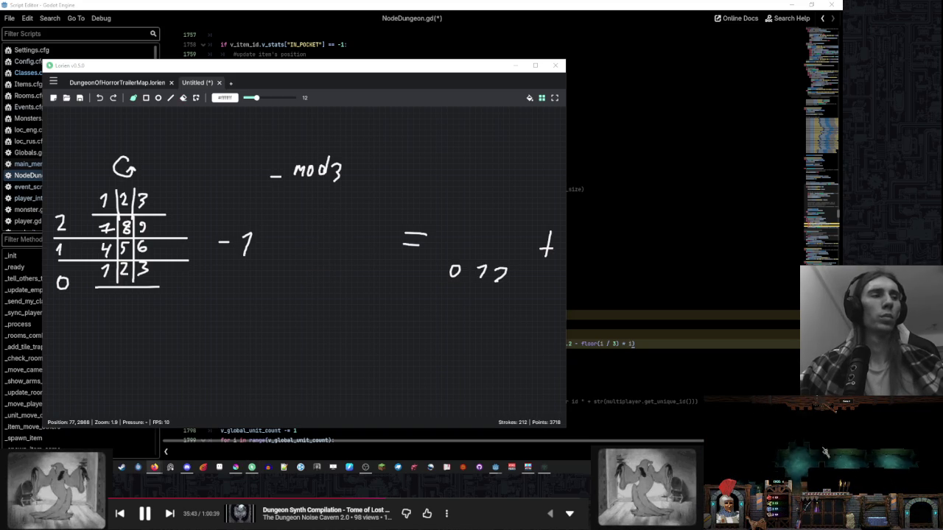
- Delete the = 012 +7 123 scratch calculation strokes
{"action": "left_click_drag", "start_coordinate": [383, 187], "coordinate": [272, 193]}
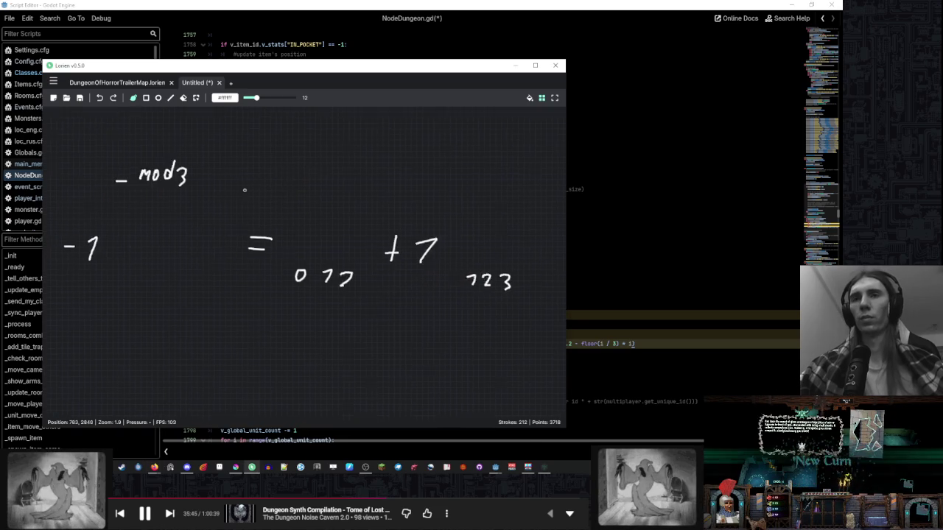
{"action": "scroll", "coordinate": [273, 193], "scroll_direction": "down", "scroll_amount": 2}
{"action": "left_click_drag", "start_coordinate": [495, 190], "coordinate": [249, 326]}
{"action": "key", "text": "Delete"}
{"action": "left_click_drag", "start_coordinate": [221, 162], "coordinate": [314, 162]}
{"action": "scroll", "coordinate": [314, 162], "scroll_direction": "down", "scroll_amount": 1}
{"action": "left_click", "coordinate": [133, 98]}
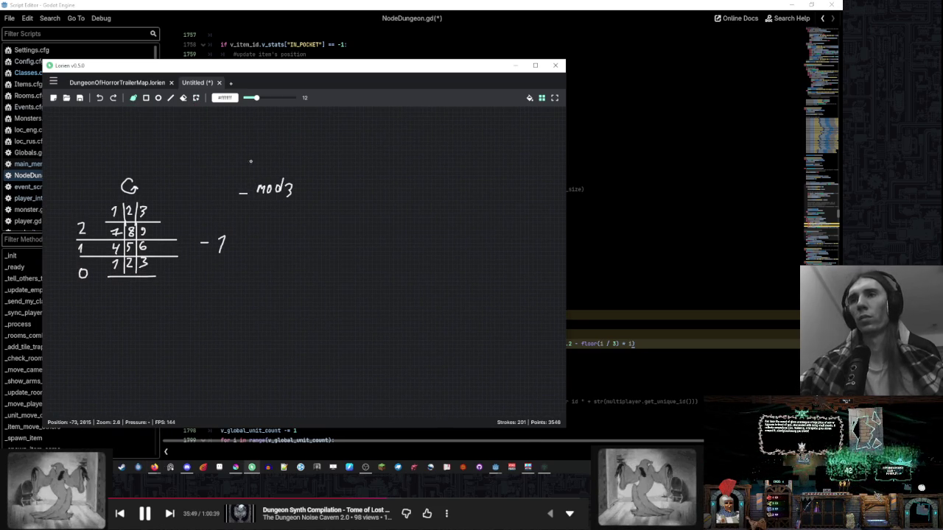
{"action": "scroll", "coordinate": [255, 208], "scroll_direction": "up", "scroll_amount": 2}
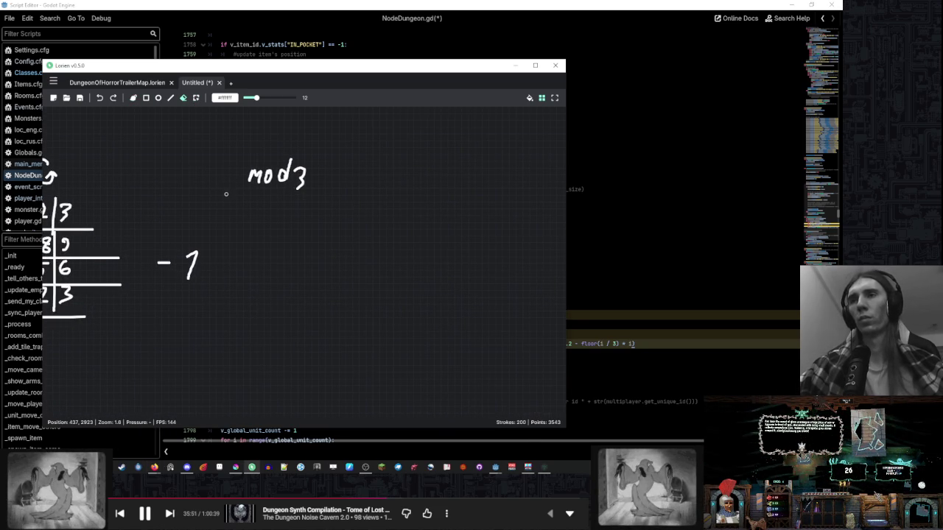
- Erase the old mod3 label and draw divider lines after -1 and mod3
{"action": "mouse_move", "coordinate": [319, 145]}
{"action": "left_mouse_down"}
{"action": "mouse_move", "coordinate": [238, 213]}
{"action": "mouse_move", "coordinate": [293, 184]}
{"action": "left_mouse_up"}
{"action": "key", "text": "b"}
{"action": "mouse_move", "coordinate": [226, 244]}
{"action": "left_mouse_down"}
{"action": "mouse_move", "coordinate": [227, 286]}
{"action": "mouse_move", "coordinate": [271, 263]}
{"action": "mouse_move", "coordinate": [283, 277]}
{"action": "mouse_move", "coordinate": [300, 269]}
{"action": "mouse_move", "coordinate": [327, 280]}
{"action": "left_mouse_up"}
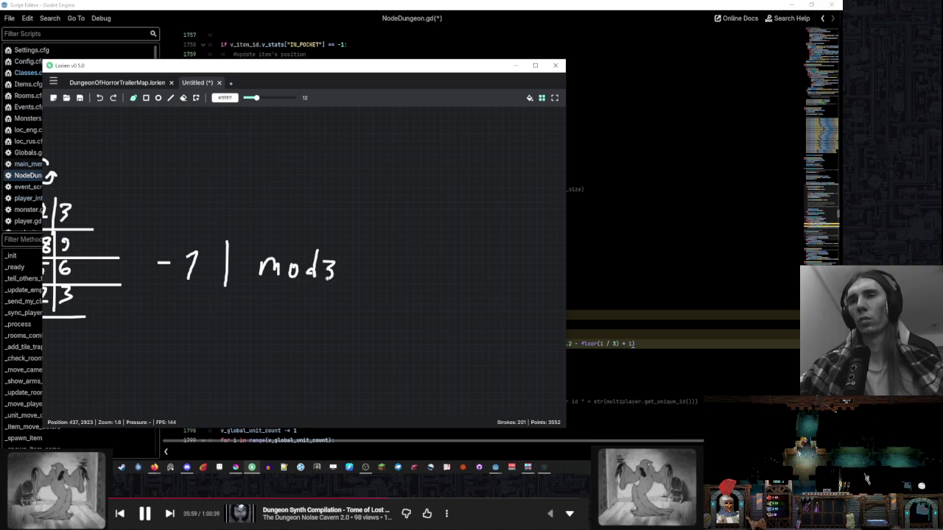
{"action": "mouse_move", "coordinate": [373, 235]}
{"action": "left_mouse_down"}
{"action": "mouse_move", "coordinate": [372, 295]}
{"action": "mouse_move", "coordinate": [387, 274]}
{"action": "mouse_move", "coordinate": [436, 276]}
{"action": "mouse_move", "coordinate": [399, 275]}
{"action": "left_mouse_up"}
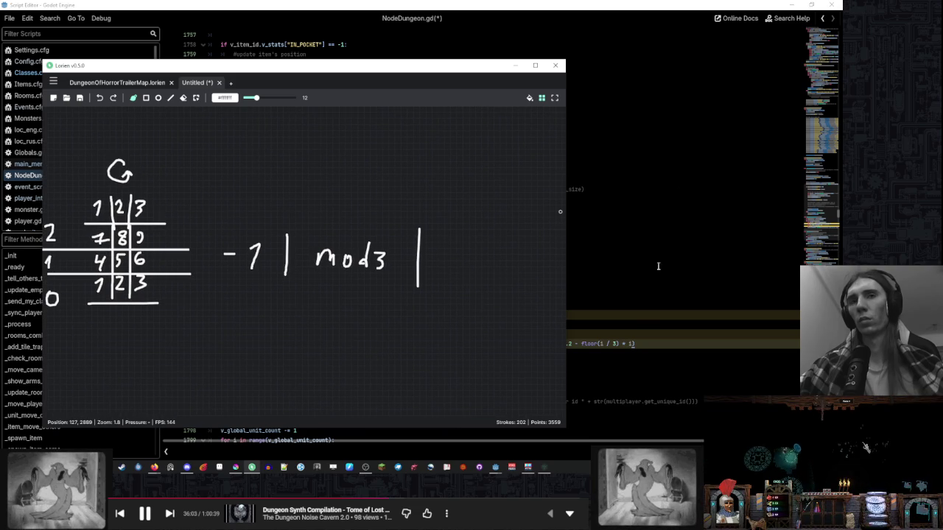
{"action": "left_click", "coordinate": [606, 347]}
- Change line 1789's final term to floor((i - 1) / 3) and check the running game
{"action": "type", "text": "- "}
{"action": "type", "text": "1)"}
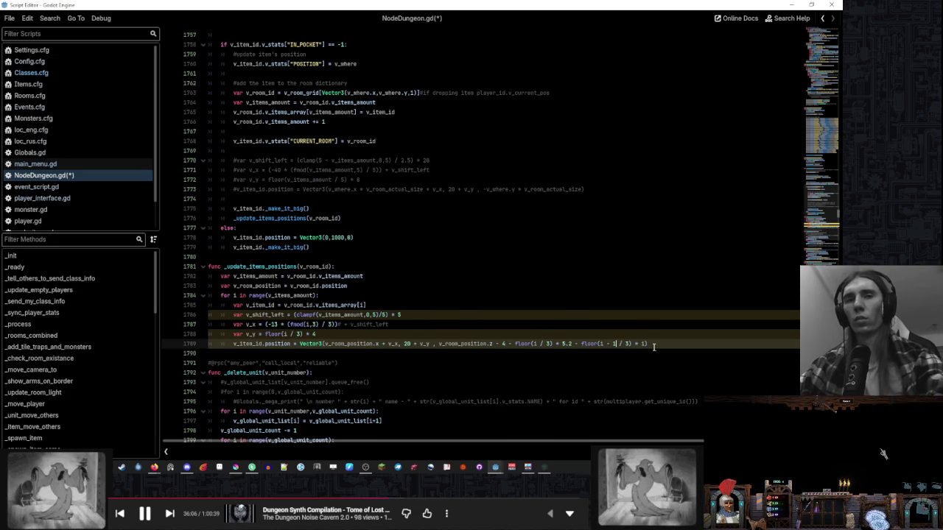
{"action": "left_click", "coordinate": [601, 343]}
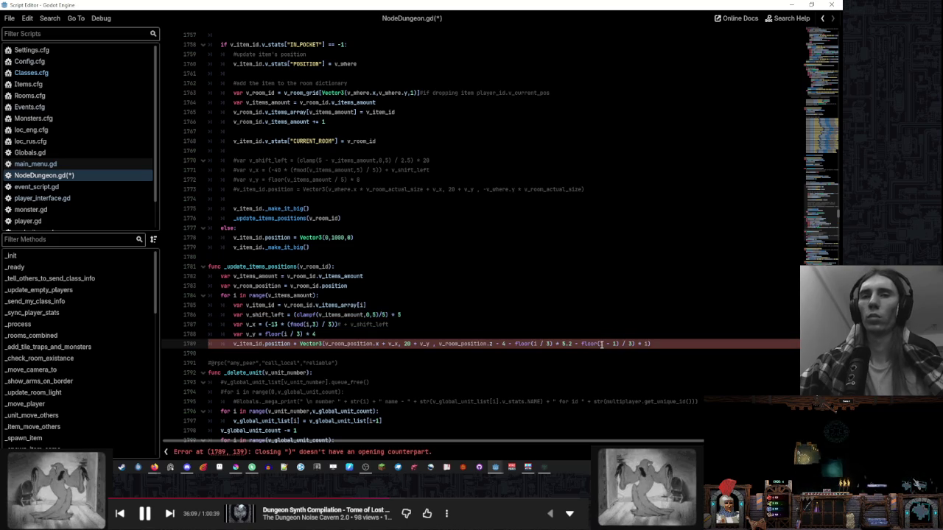
{"action": "type", "text": "("}
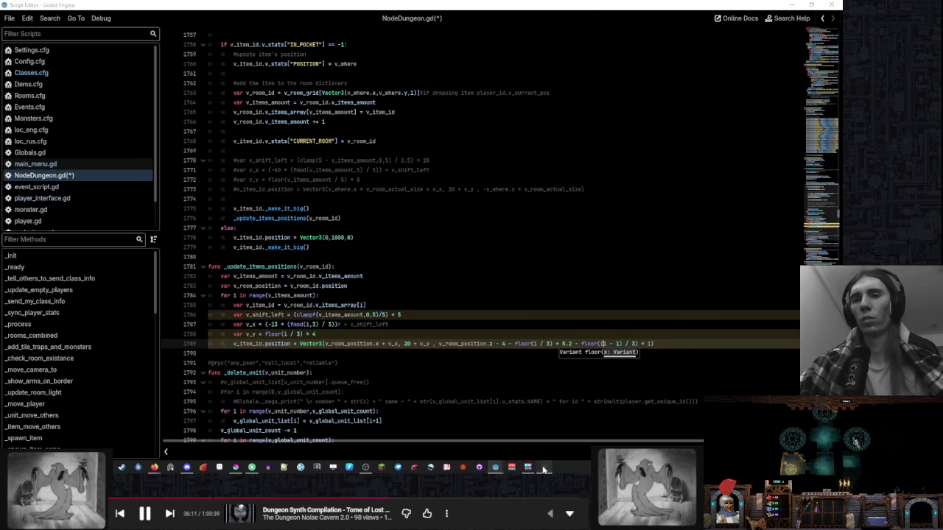
{"action": "left_click", "coordinate": [496, 465]}
{"action": "left_click", "coordinate": [430, 466]}
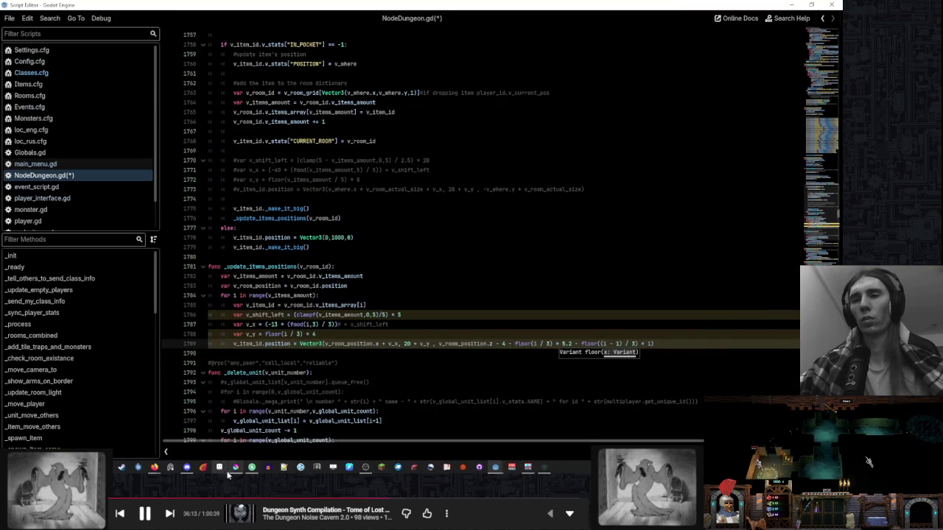
{"action": "left_click", "coordinate": [251, 467]}
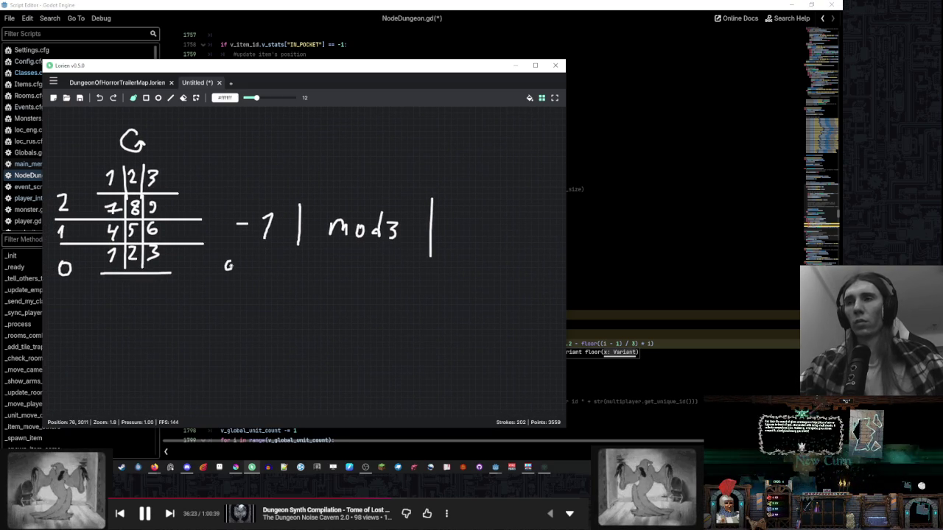
- Erase the stray mark below the formula and move the -1 | mod3 heading higher
{"action": "key", "text": "e"}
{"action": "left_click", "coordinate": [228, 265]}
{"action": "scroll", "coordinate": [243, 263], "scroll_direction": "down", "scroll_amount": 2}
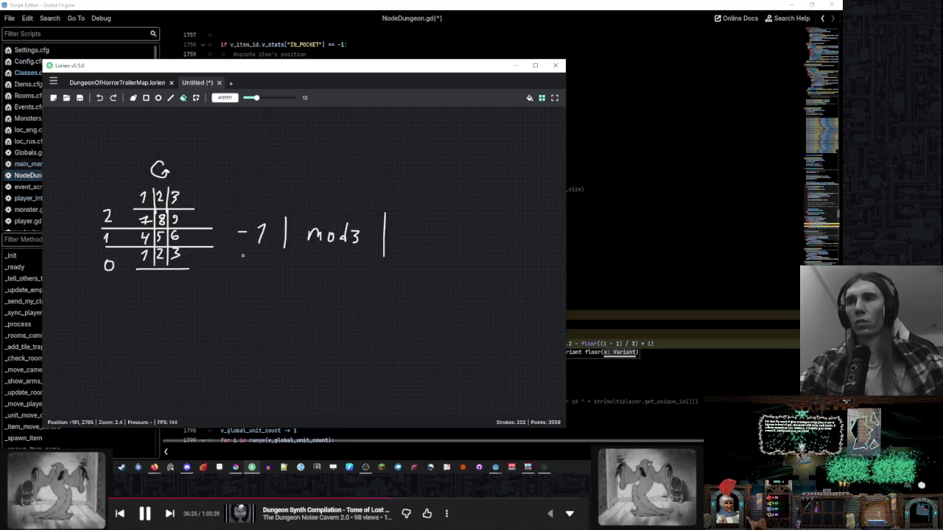
{"action": "left_click", "coordinate": [196, 98]}
{"action": "mouse_move", "coordinate": [417, 194]}
{"action": "left_mouse_down"}
{"action": "mouse_move", "coordinate": [379, 232]}
{"action": "mouse_move", "coordinate": [232, 295]}
{"action": "mouse_move", "coordinate": [261, 196]}
{"action": "left_mouse_up"}
{"action": "left_click", "coordinate": [134, 101]}
{"action": "scroll", "coordinate": [212, 228], "scroll_direction": "up", "scroll_amount": 2}
- Write the -1 column's shifted indices (0…, 3 4 5, 6 7) beside the grid rows
{"action": "left_click_drag", "start_coordinate": [245, 303], "coordinate": [293, 318]}
{"action": "mouse_move", "coordinate": [243, 273]}
{"action": "left_mouse_down"}
{"action": "mouse_move", "coordinate": [237, 288]}
{"action": "mouse_move", "coordinate": [272, 280]}
{"action": "mouse_move", "coordinate": [266, 288]}
{"action": "left_mouse_up"}
{"action": "left_click_drag", "start_coordinate": [291, 268], "coordinate": [281, 285]}
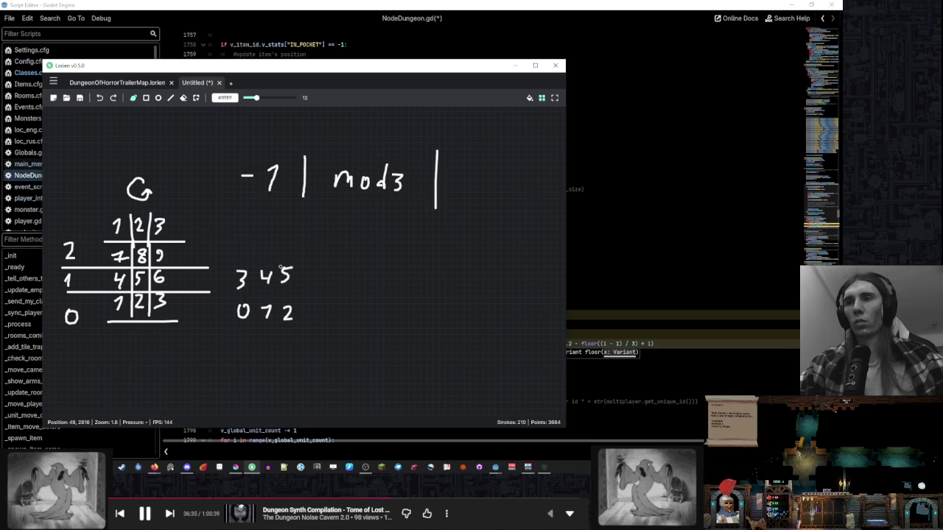
{"action": "mouse_move", "coordinate": [241, 239]}
{"action": "left_mouse_down"}
{"action": "mouse_move", "coordinate": [237, 249]}
{"action": "mouse_move", "coordinate": [264, 254]}
{"action": "mouse_move", "coordinate": [292, 243]}
{"action": "left_mouse_up"}
{"action": "scroll", "coordinate": [311, 293], "scroll_direction": "right", "scroll_amount": 2}
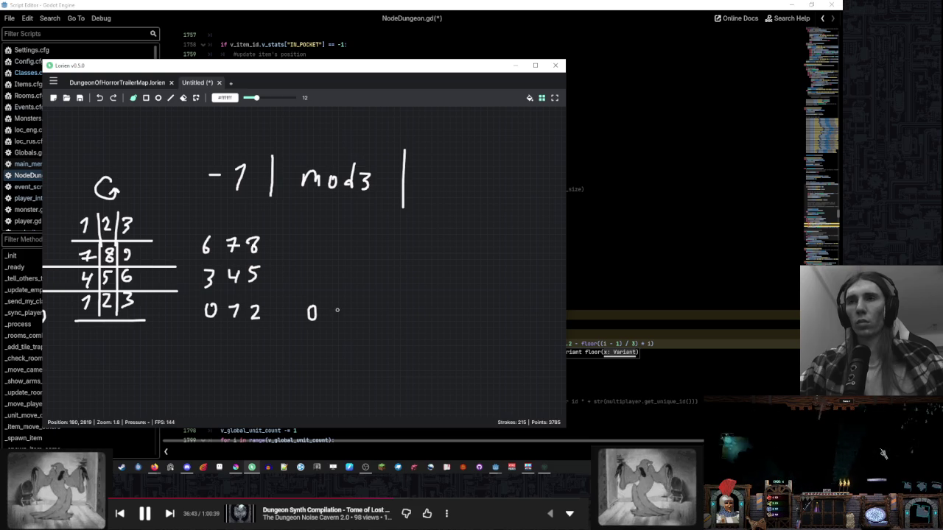
- Write the mod3 column results, 0 1 2, for each grid row
{"action": "mouse_move", "coordinate": [338, 311]}
{"action": "left_mouse_down"}
{"action": "mouse_move", "coordinate": [342, 318]}
{"action": "mouse_move", "coordinate": [374, 308]}
{"action": "mouse_move", "coordinate": [380, 320]}
{"action": "left_mouse_up"}
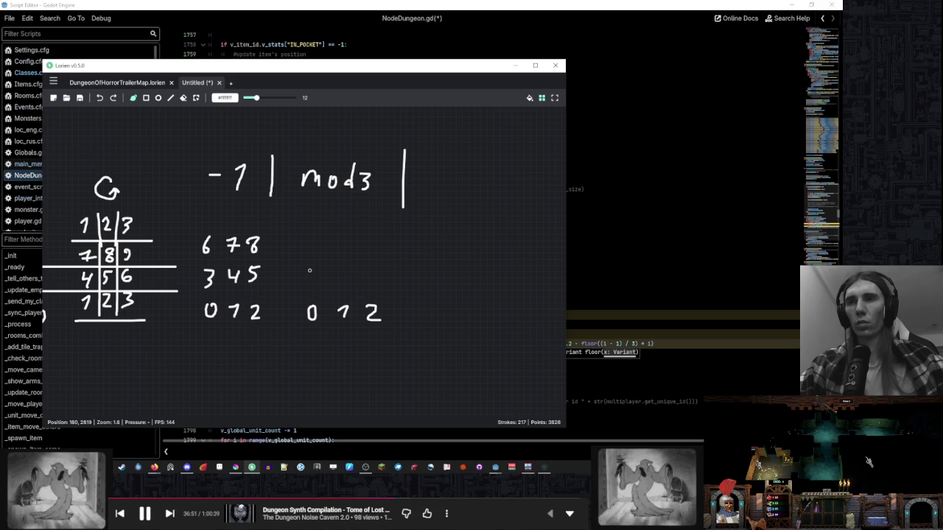
{"action": "left_click_drag", "start_coordinate": [310, 276], "coordinate": [313, 266]}
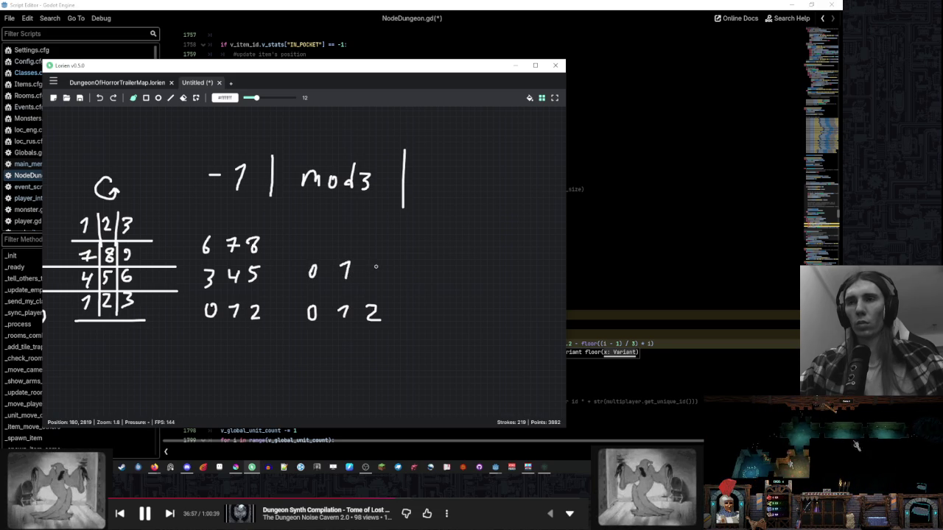
{"action": "mouse_move", "coordinate": [315, 229]}
{"action": "left_mouse_down"}
{"action": "mouse_move", "coordinate": [351, 231]}
{"action": "mouse_move", "coordinate": [345, 243]}
{"action": "left_mouse_up"}
{"action": "left_click_drag", "start_coordinate": [365, 230], "coordinate": [377, 243]}
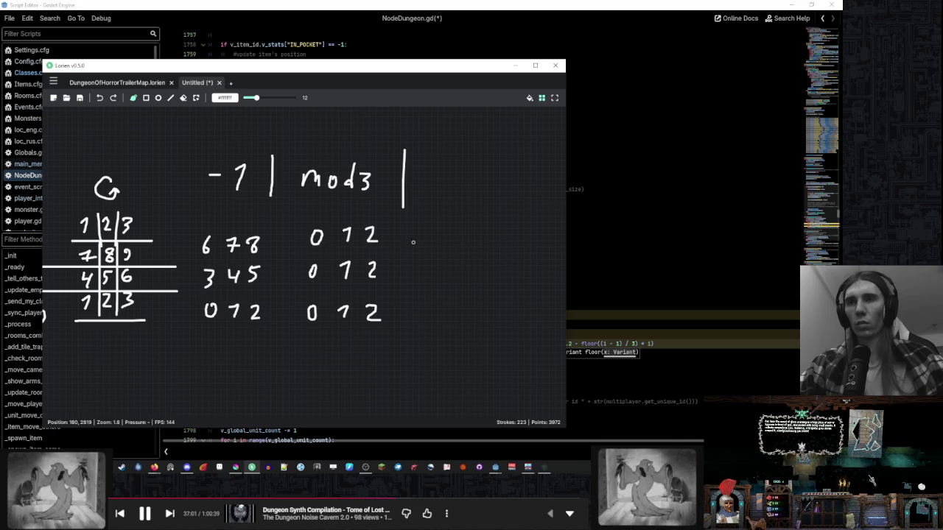
{"action": "left_click_drag", "start_coordinate": [442, 245], "coordinate": [339, 246]}
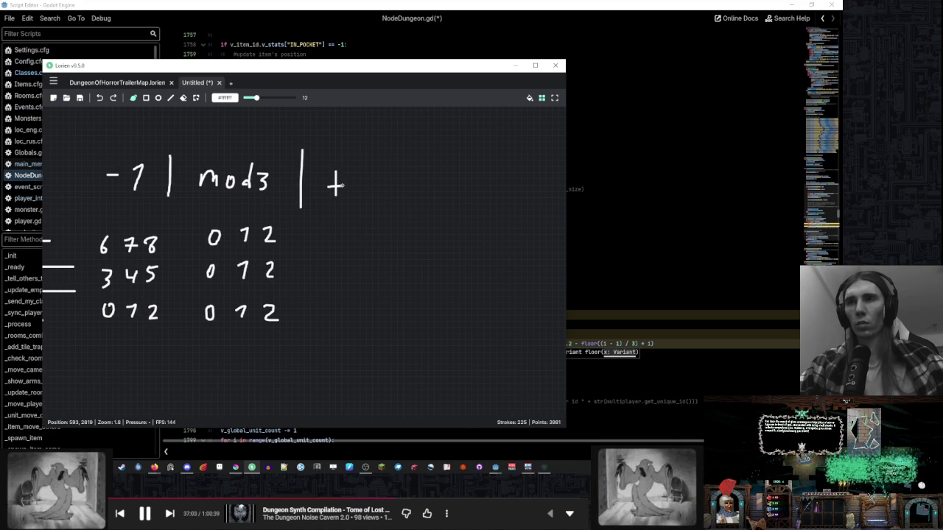
- Add the +1 column heading and write 1 2 3 in every row
{"action": "left_click_drag", "start_coordinate": [365, 176], "coordinate": [356, 197]}
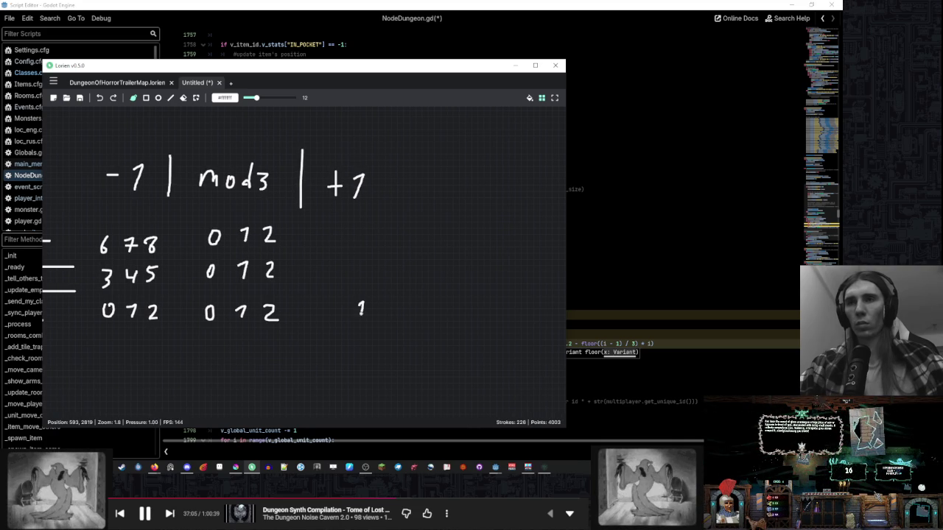
{"action": "left_click_drag", "start_coordinate": [377, 312], "coordinate": [385, 316]}
{"action": "left_click_drag", "start_coordinate": [351, 264], "coordinate": [354, 280]}
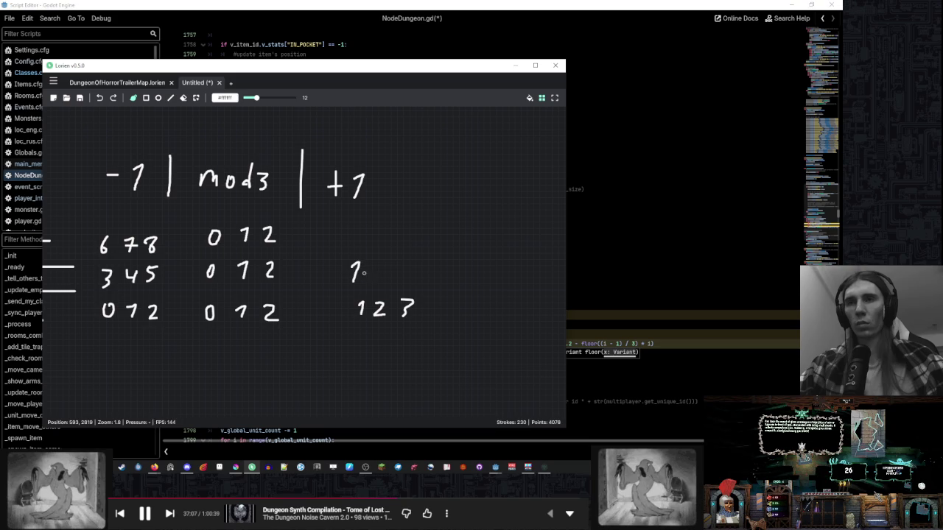
{"action": "mouse_move", "coordinate": [409, 260]}
{"action": "left_mouse_down"}
{"action": "mouse_move", "coordinate": [416, 265]}
{"action": "mouse_move", "coordinate": [410, 280]}
{"action": "left_mouse_up"}
{"action": "left_click_drag", "start_coordinate": [354, 227], "coordinate": [360, 247]}
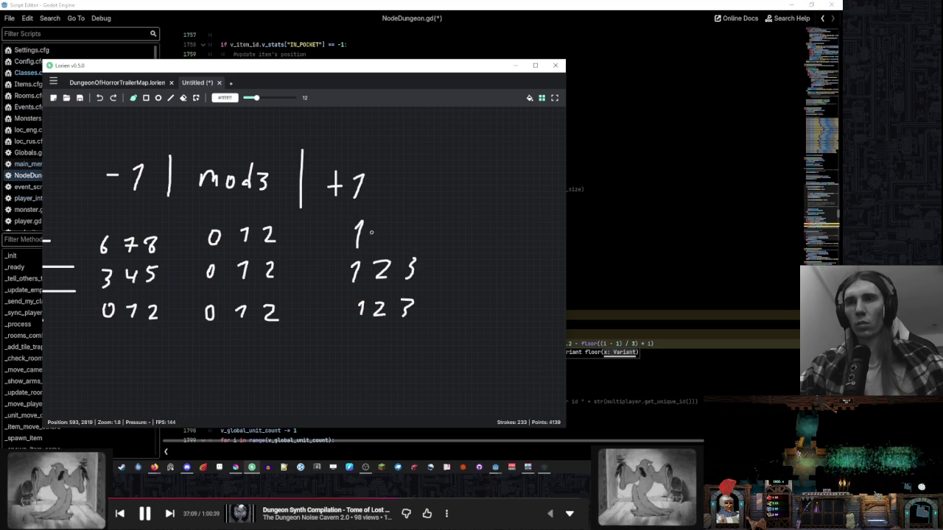
{"action": "mouse_move", "coordinate": [399, 218]}
{"action": "left_mouse_down"}
{"action": "mouse_move", "coordinate": [421, 217]}
{"action": "mouse_move", "coordinate": [410, 243]}
{"action": "left_mouse_up"}
- Append + 1 to the floor((i - 1) / 3) term on line 1789
{"action": "left_click", "coordinate": [642, 339]}
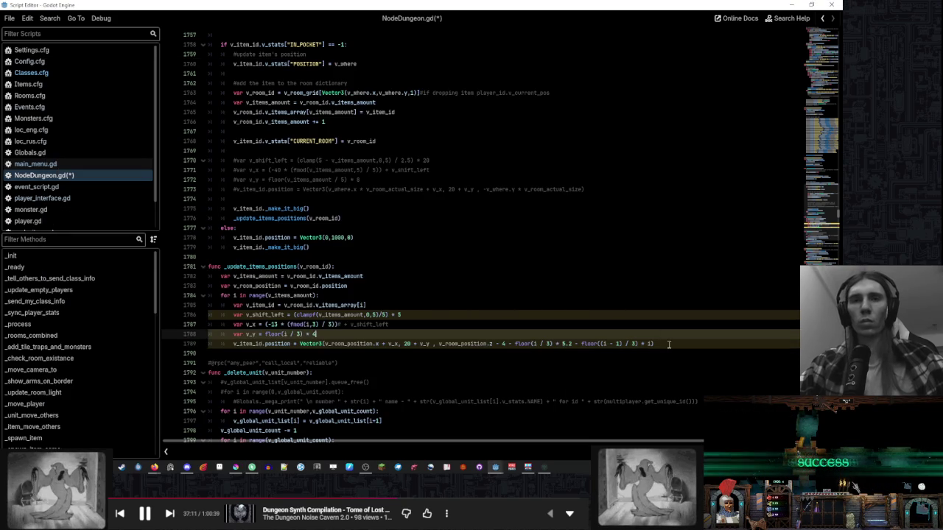
{"action": "double_click", "coordinate": [647, 343]}
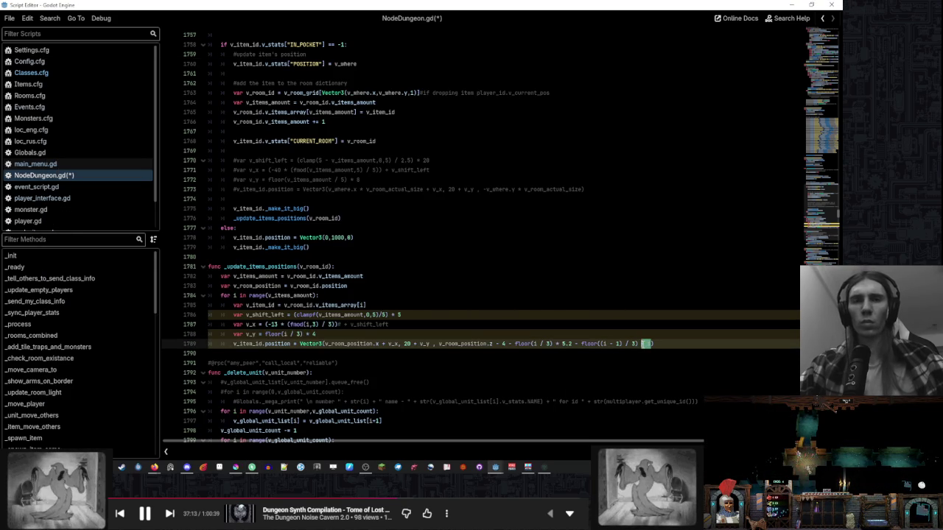
{"action": "type", "text": "+ 1"}
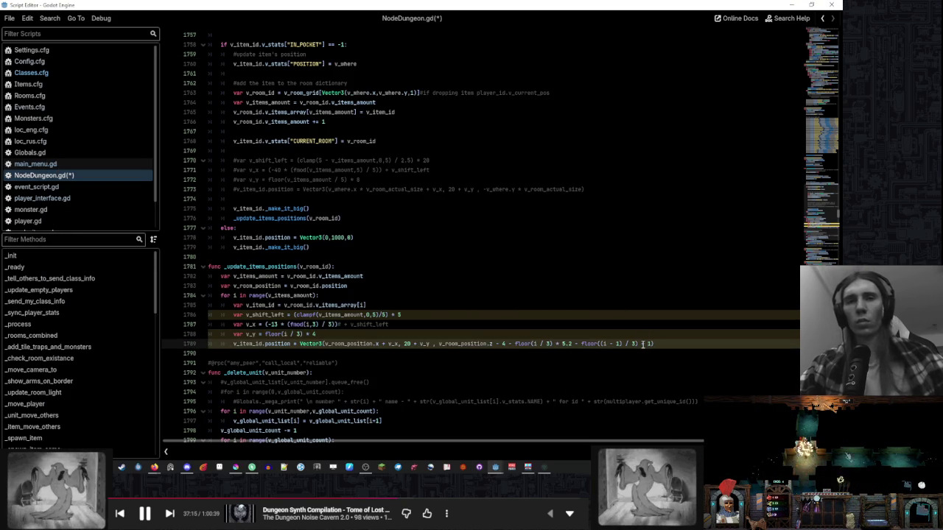
{"action": "left_click", "coordinate": [583, 344]}
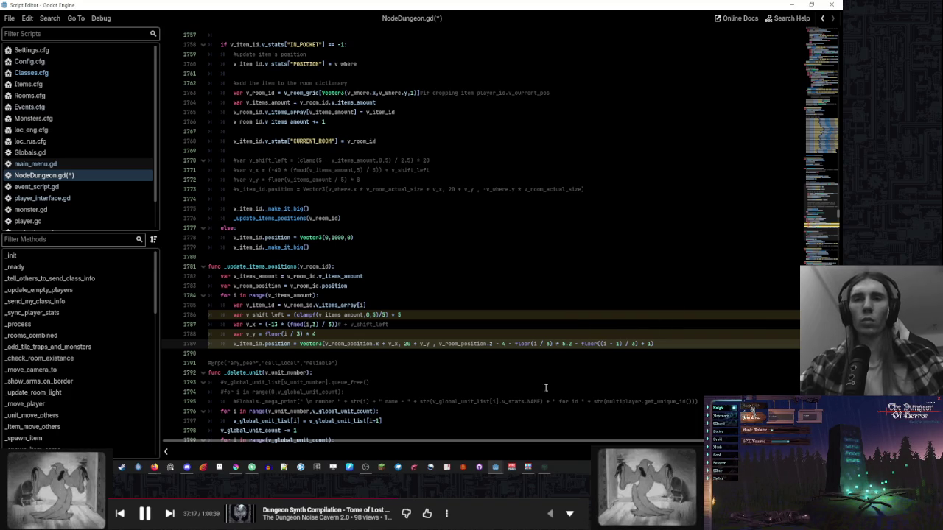
{"action": "left_click_drag", "start_coordinate": [509, 442], "coordinate": [573, 447]}
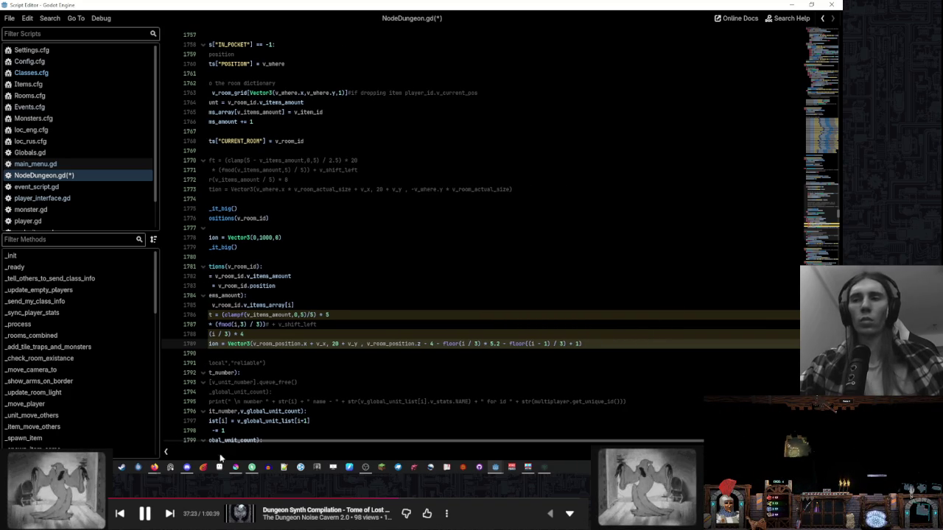
{"action": "left_click", "coordinate": [269, 468]}
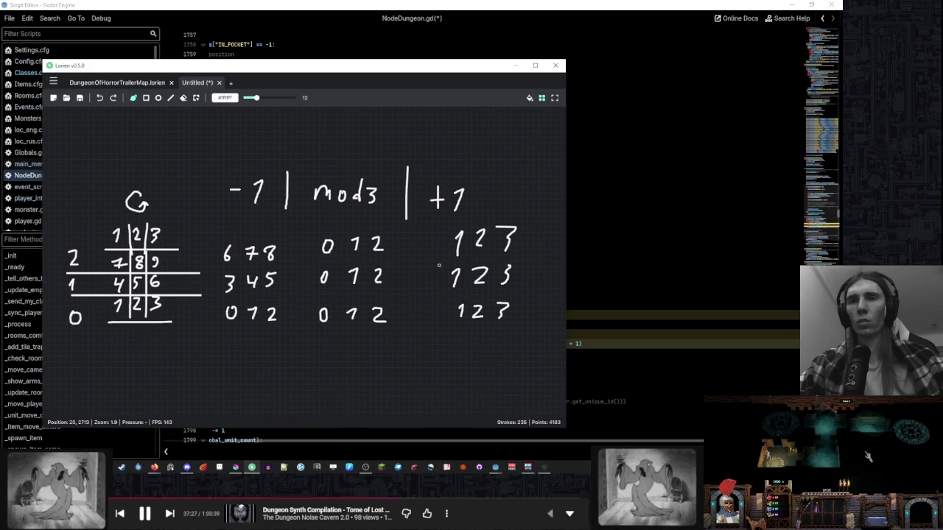
{"action": "left_click", "coordinate": [514, 65]}
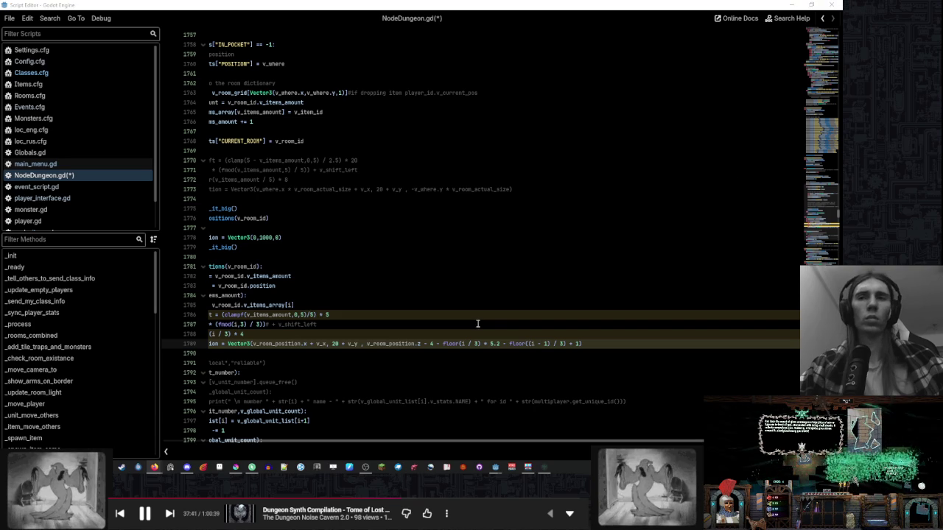
- Replace '/ 3' on line 1789 with a modf call around (i - 1)
{"action": "double_click", "coordinate": [524, 344]}
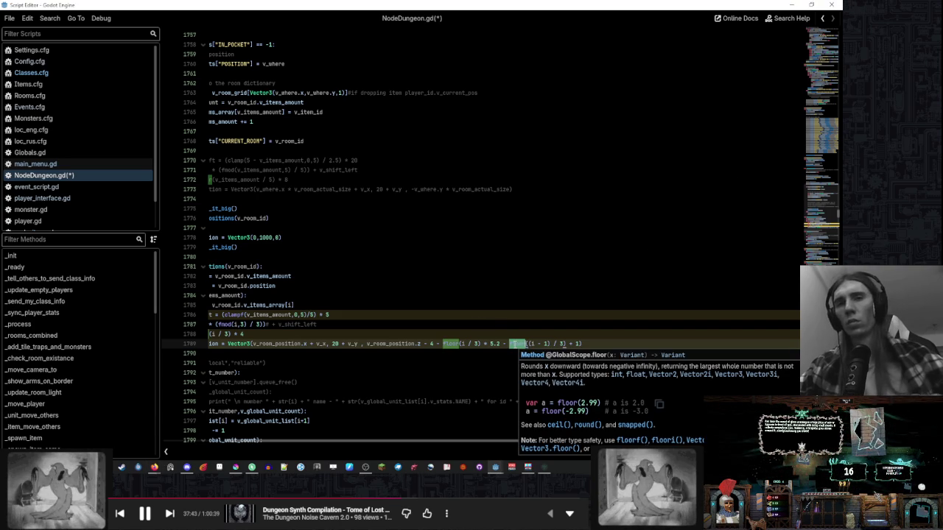
{"action": "double_click", "coordinate": [553, 344]}
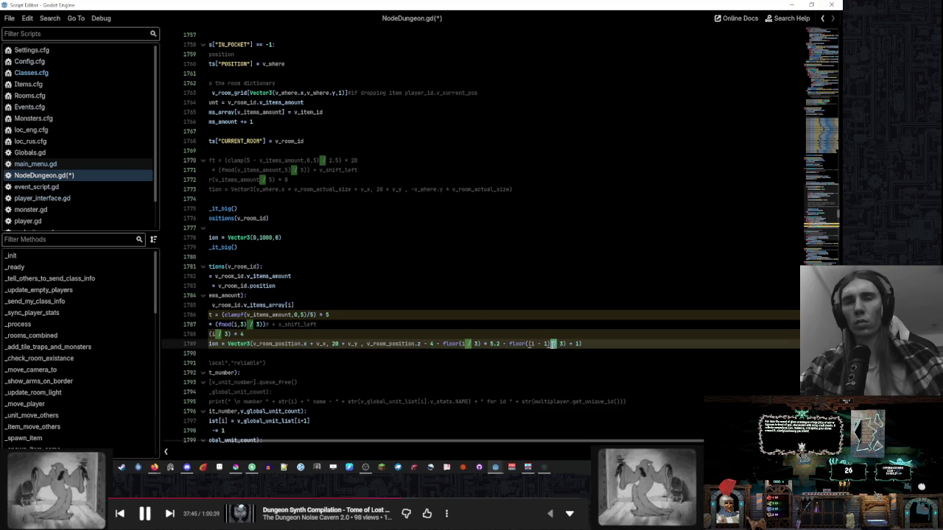
{"action": "key", "text": "Delete"}
{"action": "key", "text": "Delete"}
{"action": "key", "text": "Delete"}
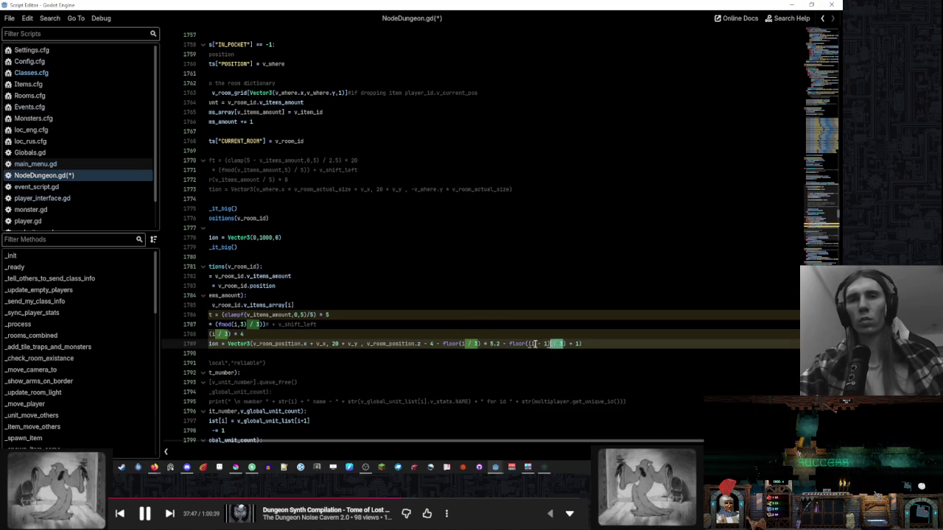
{"action": "type", "text": "modulo"}
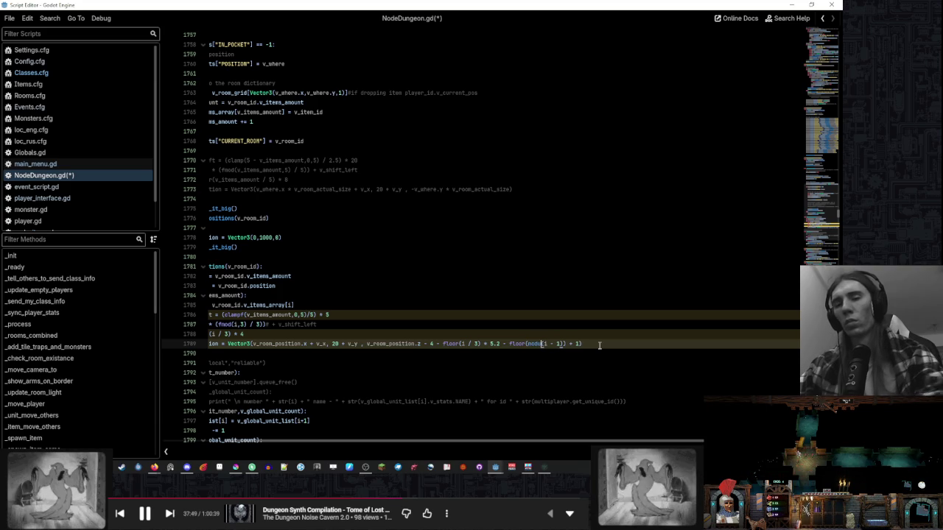
{"action": "key", "text": "Right"}
{"action": "key", "text": "Right"}
{"action": "key", "text": "Right"}
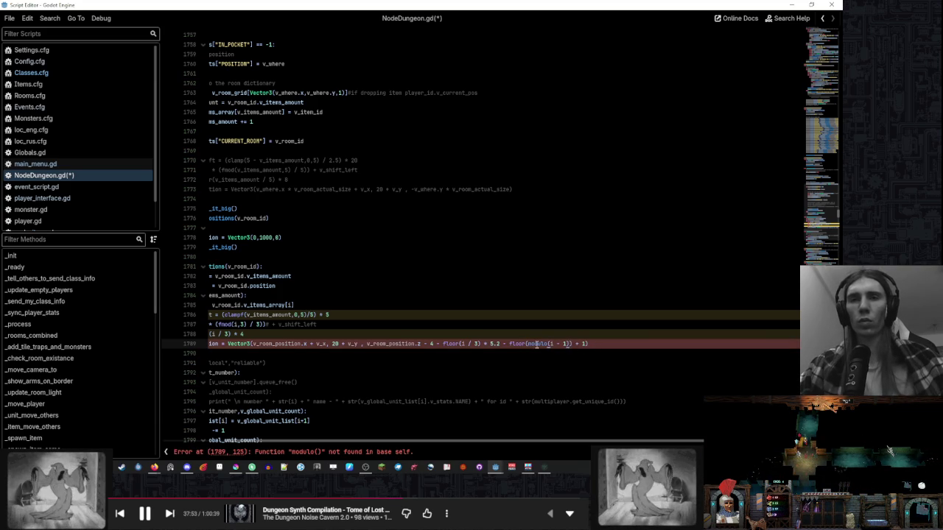
{"action": "double_click", "coordinate": [543, 343]}
{"action": "type", "text": "mod"}
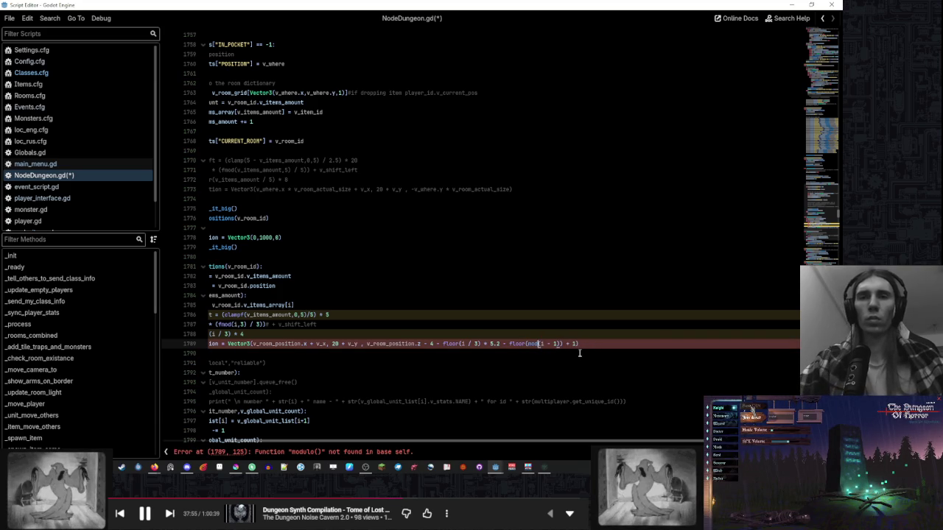
{"action": "type", "text": "f"}
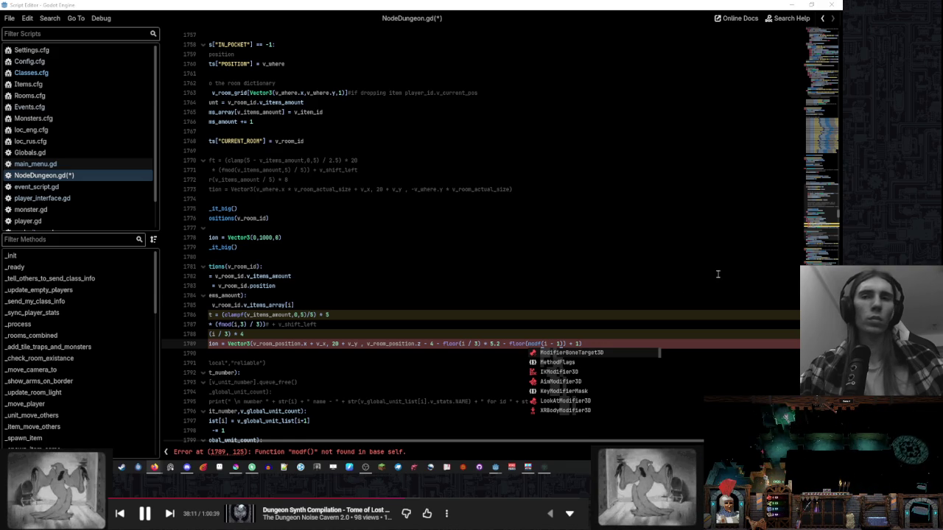
- Rewrite the column term's call as fmod((i - 1),3)
{"action": "key", "text": "ctrl+z"}
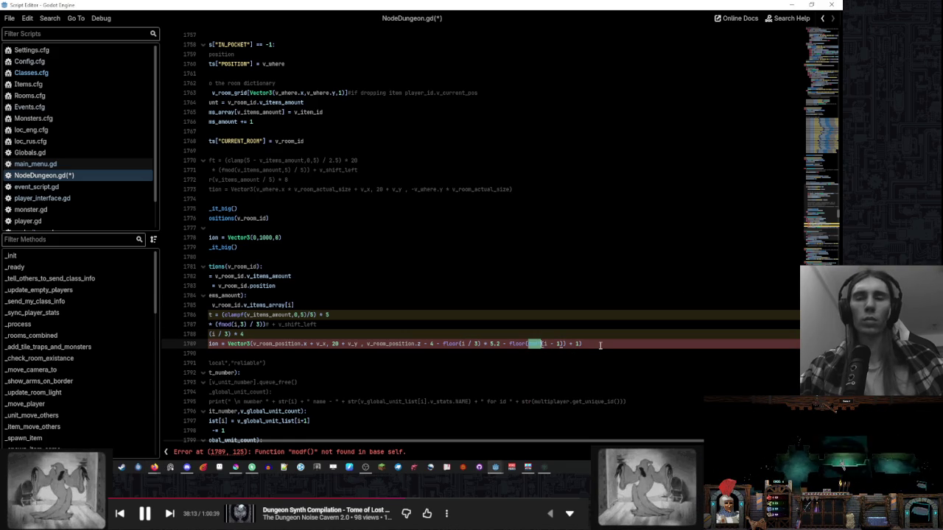
{"action": "key", "text": "ctrl+space"}
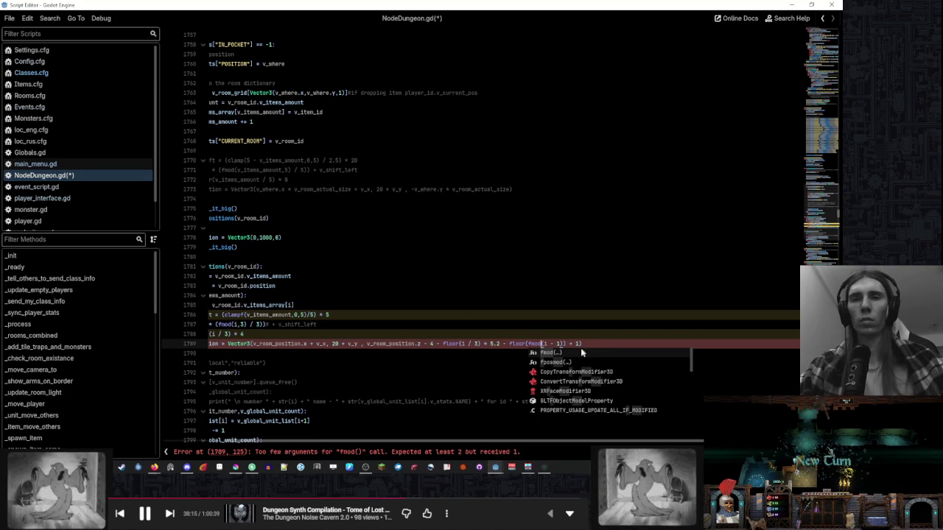
{"action": "left_click", "coordinate": [560, 343]}
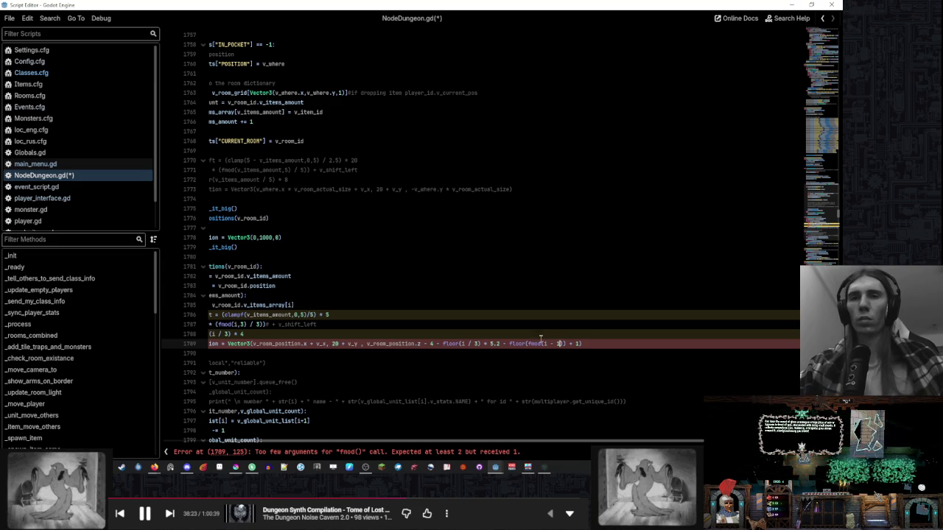
{"action": "type", "text": ")"}
{"action": "left_click", "coordinate": [567, 344]}
{"action": "type", "text": ","}
{"action": "key", "text": "BackSpace"}
{"action": "type", "text": ")"}
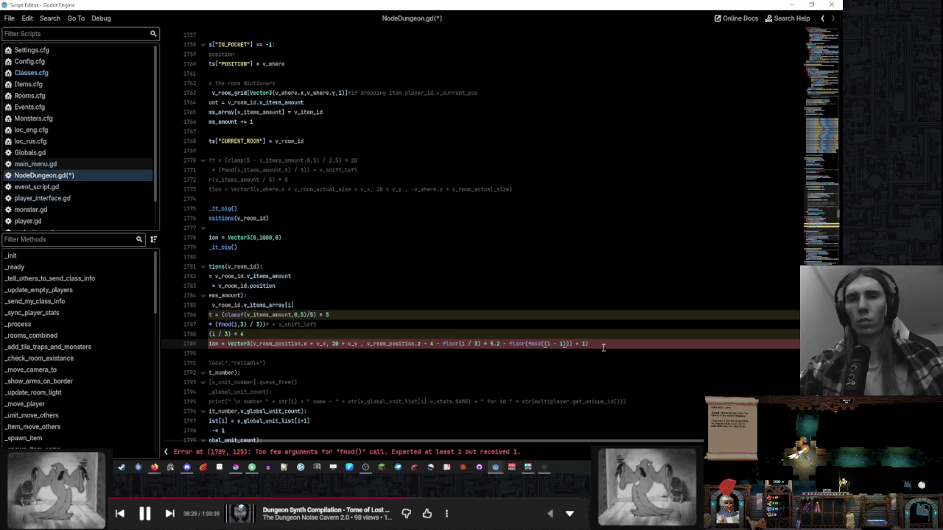
{"action": "type", "text": ",3"}
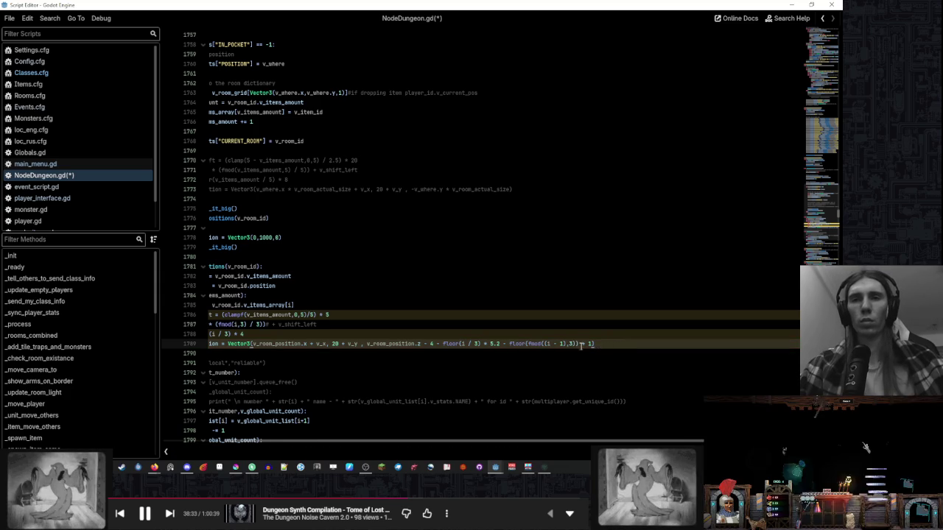
- Drop the floor wrapper, parenthesise (fmod((i - 1),3) + 1), and save the script
{"action": "double_click", "coordinate": [520, 345]}
{"action": "key", "text": "Delete"}
{"action": "key", "text": "Delete"}
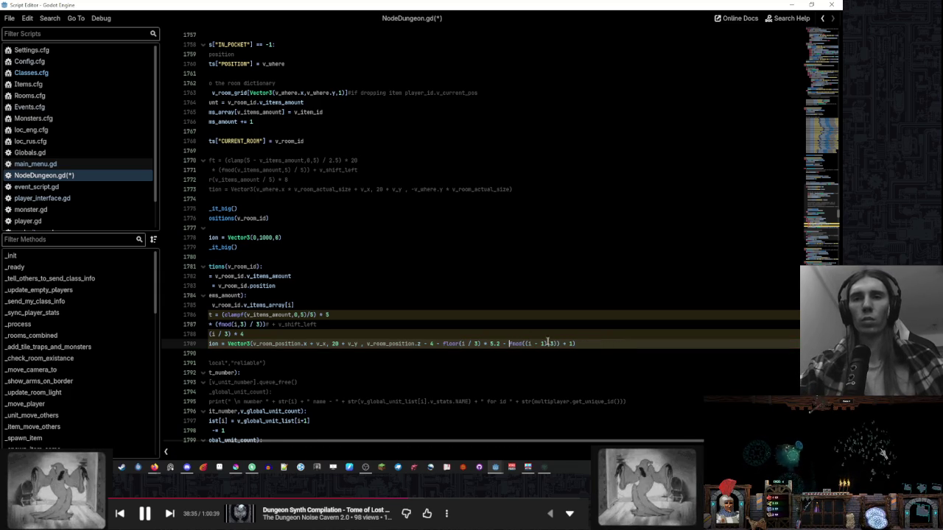
{"action": "type", "text": ","}
{"action": "left_click", "coordinate": [561, 344]}
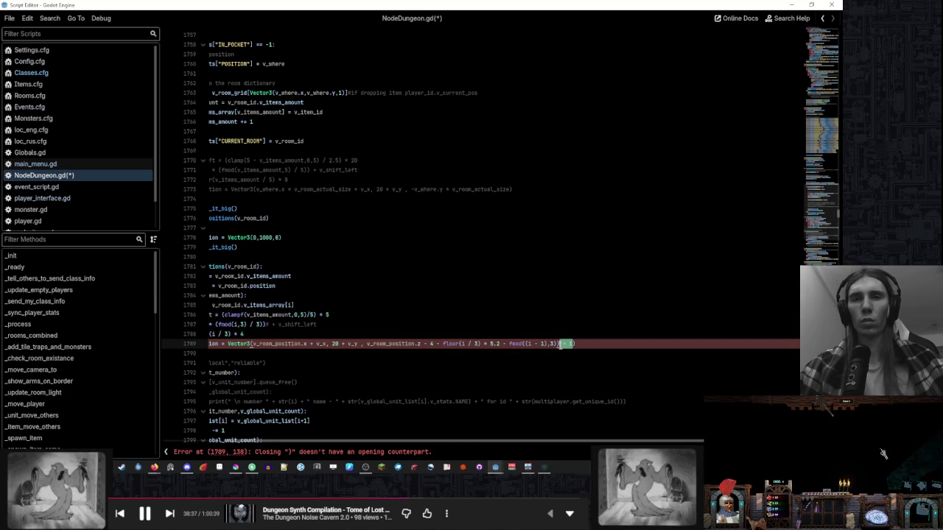
{"action": "left_click", "coordinate": [560, 344]}
{"action": "key", "text": "Delete"}
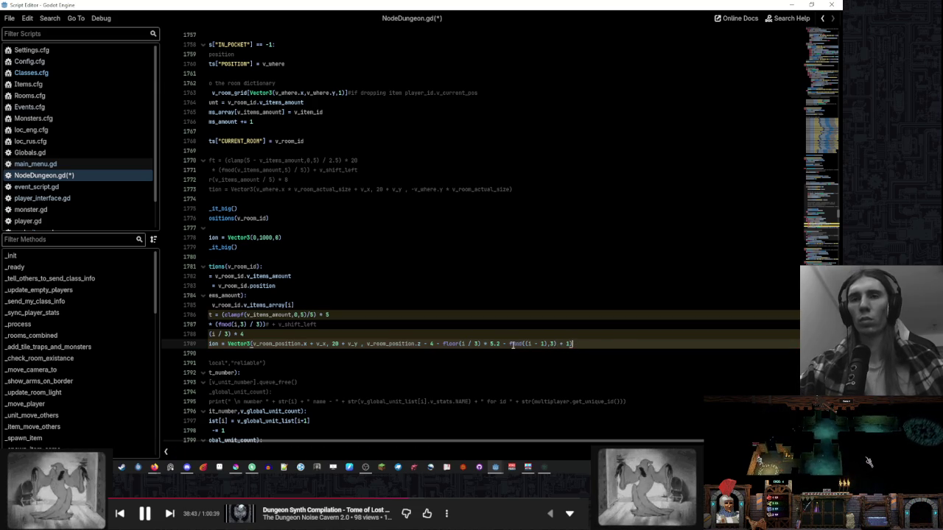
{"action": "type", "text": "("}
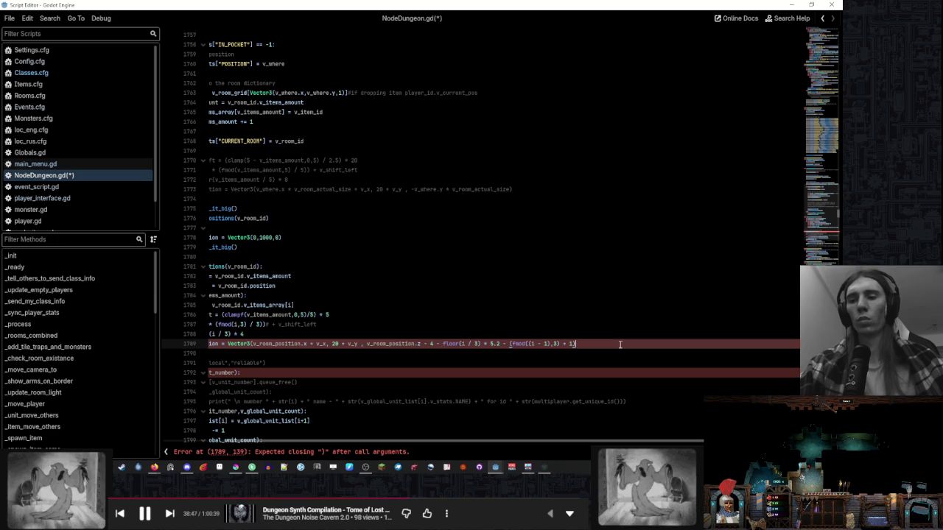
{"action": "type", "text": ")"}
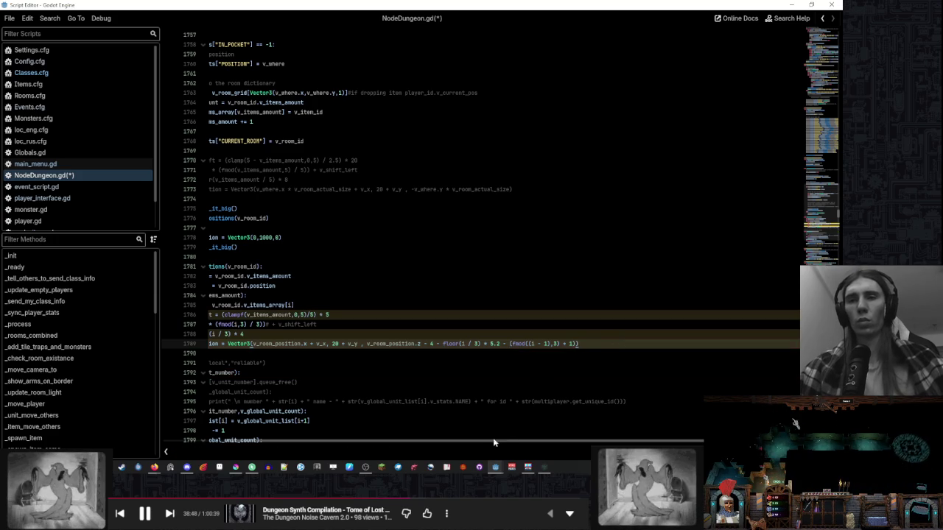
{"action": "scroll", "coordinate": [494, 437], "scroll_direction": "left", "scroll_amount": 2}
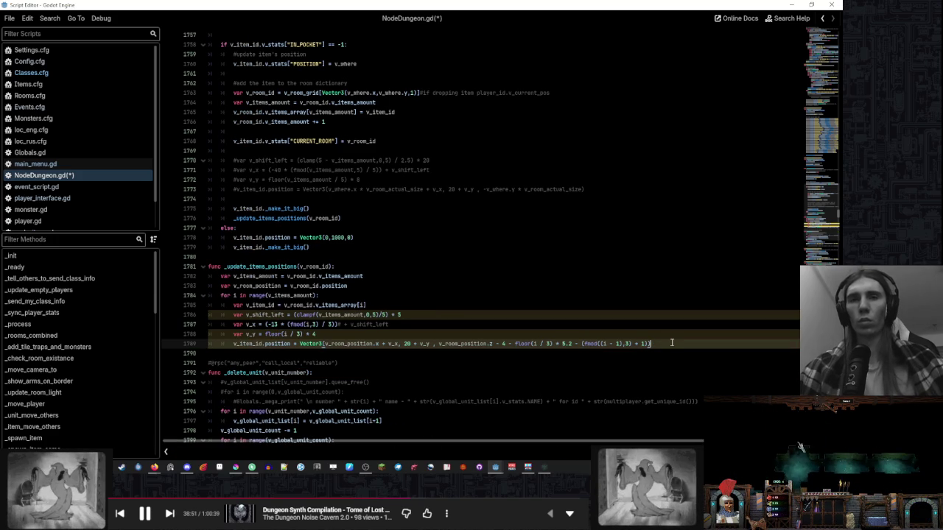
{"action": "key", "text": "ctrl+s"}
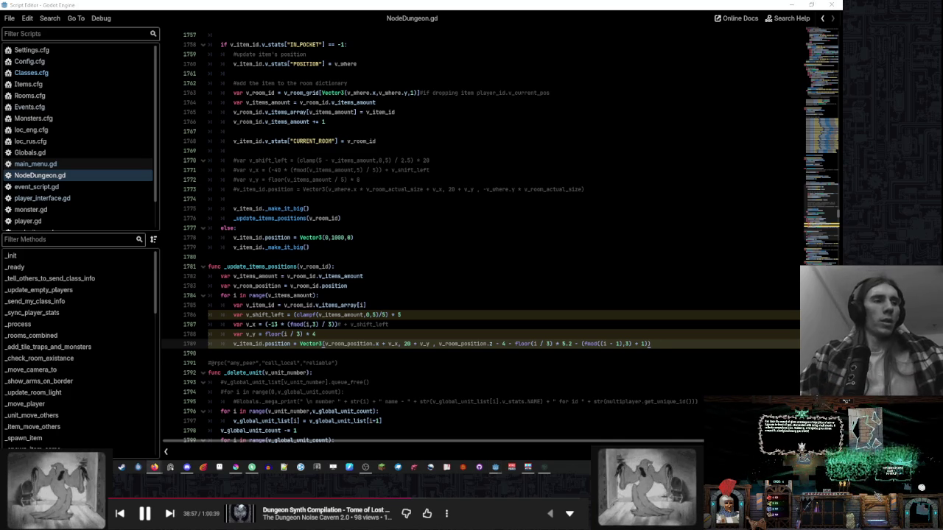
- In the running game, end the turn to reach Round 13, then return to the editor
{"action": "left_click", "coordinate": [543, 468]}
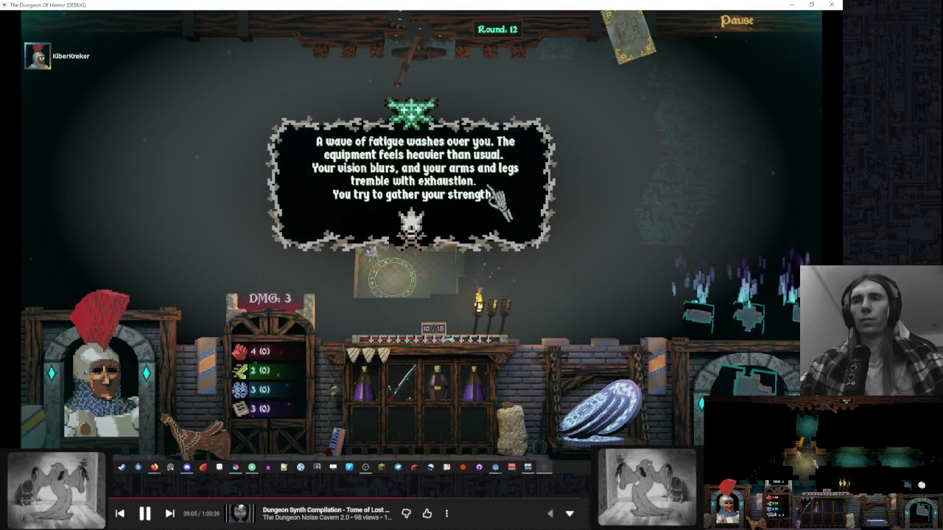
{"action": "left_click", "coordinate": [498, 203]}
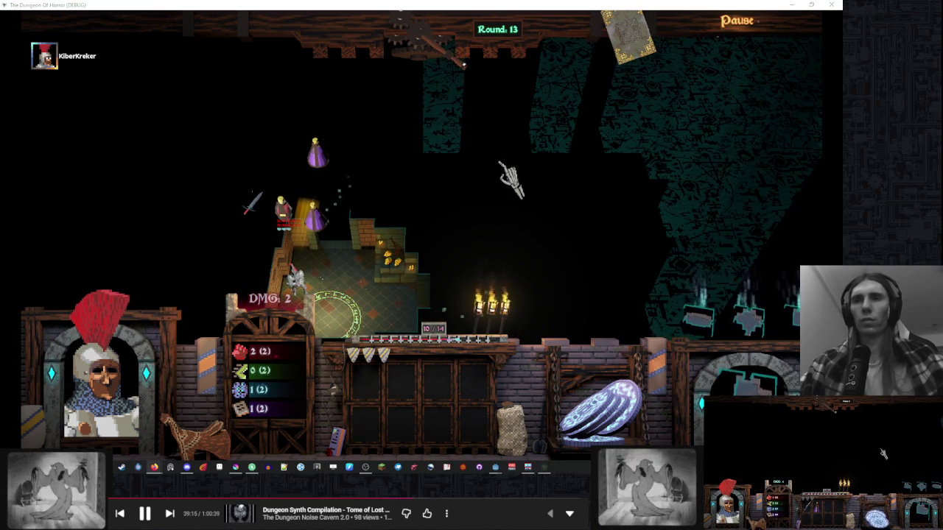
{"action": "key", "text": "alt+F4"}
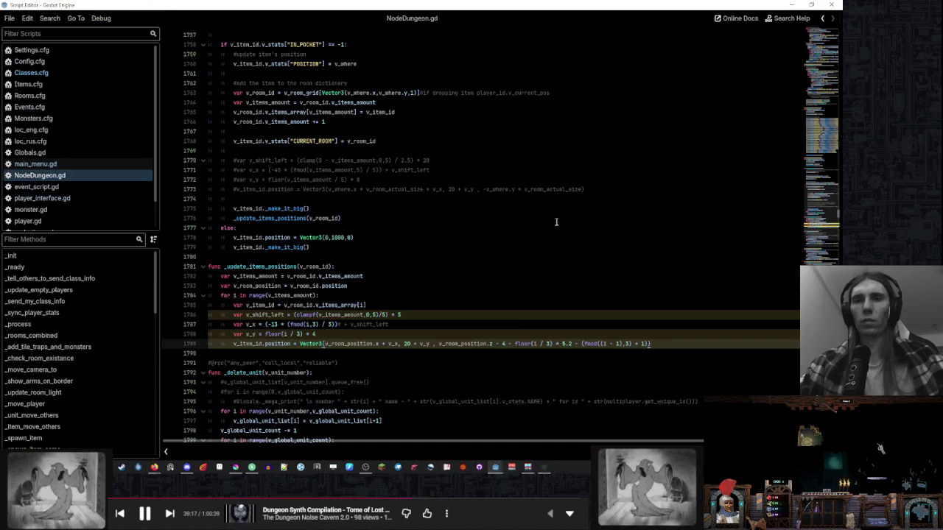
- Change the 5.2 factor on line 1789 to 2.2 and save
{"action": "left_click", "coordinate": [530, 296]}
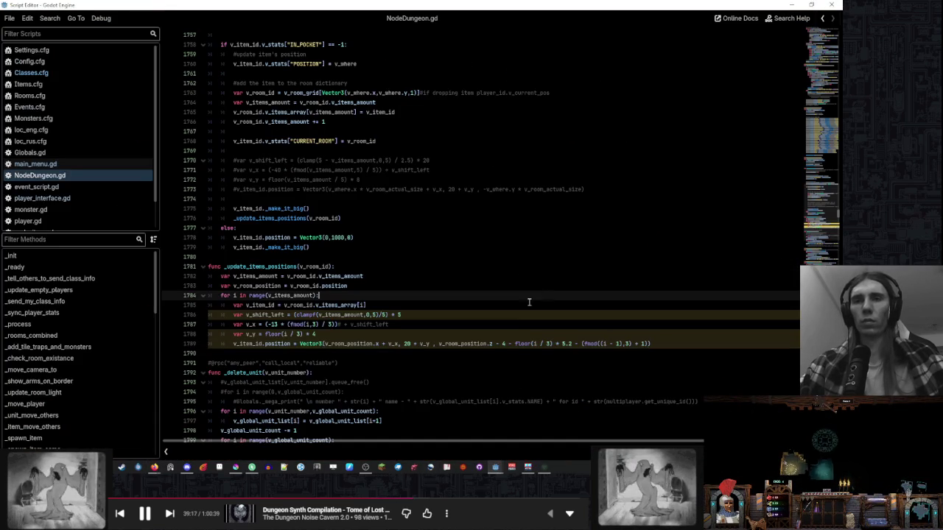
{"action": "left_click", "coordinate": [564, 344]}
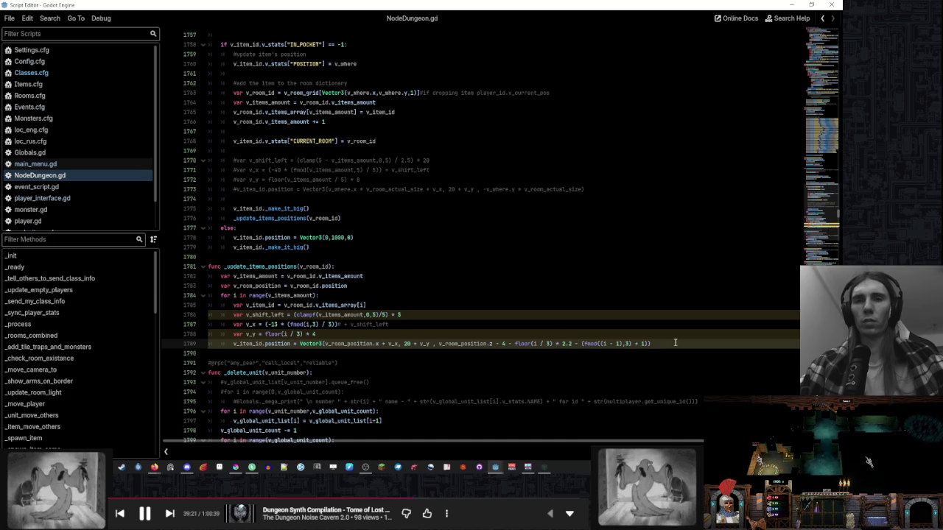
{"action": "key", "text": "ctrl+s"}
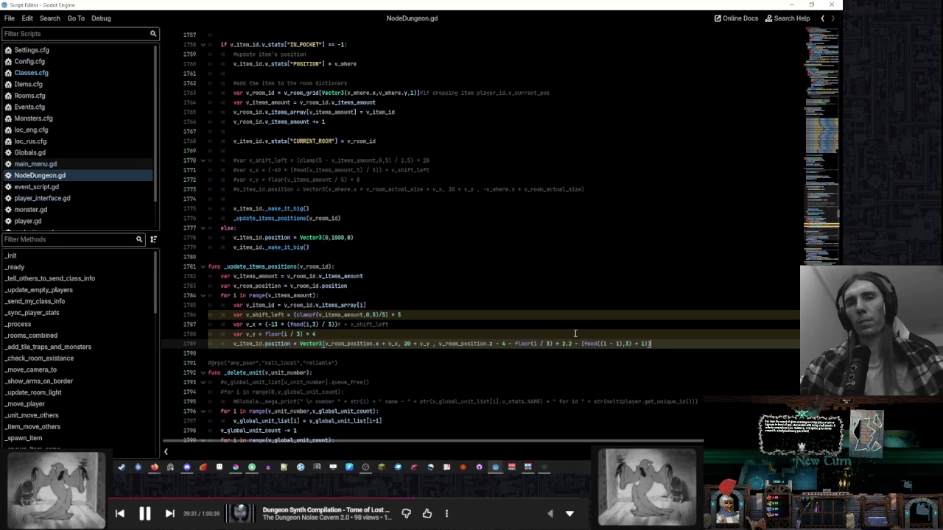
- Wrap the column term as (3 - (fmod((i - 1),3) + 1)) and save
{"action": "left_click", "coordinate": [581, 343]}
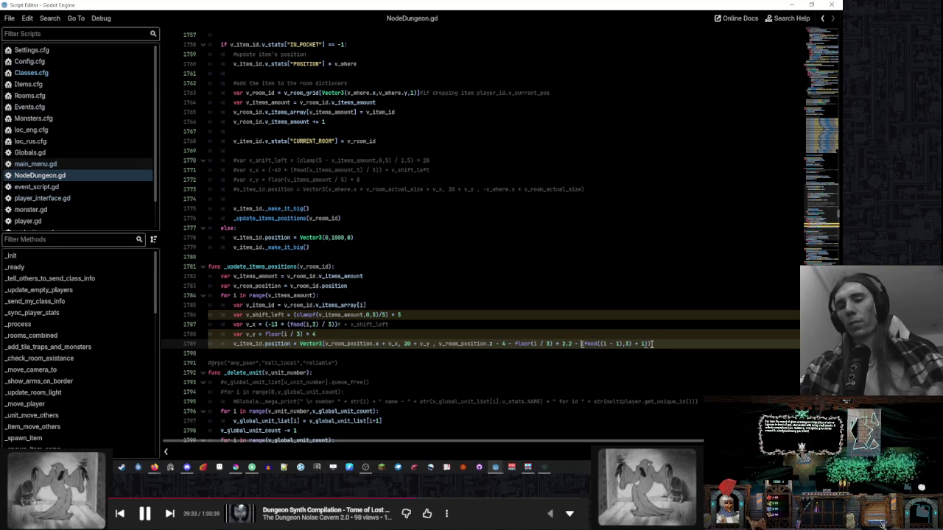
{"action": "type", "text": "("}
{"action": "key", "text": "BackSpace"}
{"action": "key", "text": "BackSpace"}
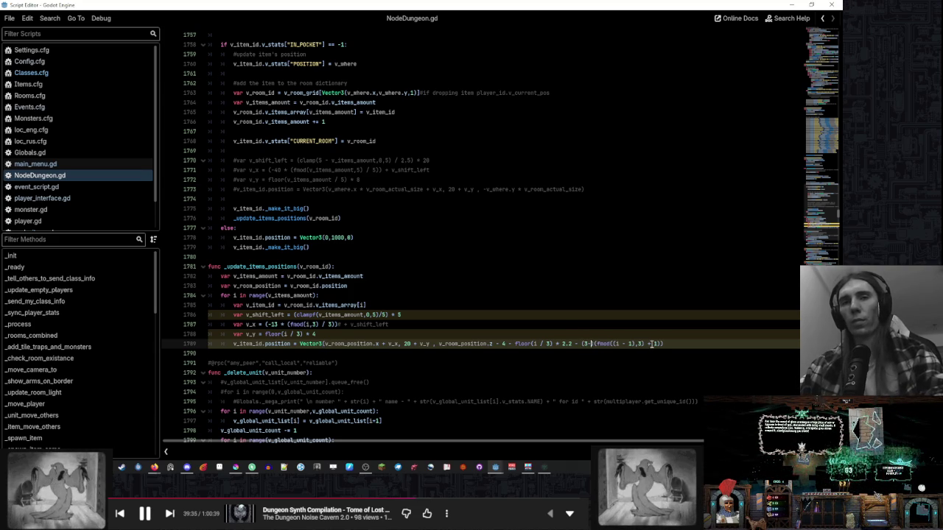
{"action": "type", "text": "-("}
{"action": "key", "text": "End"}
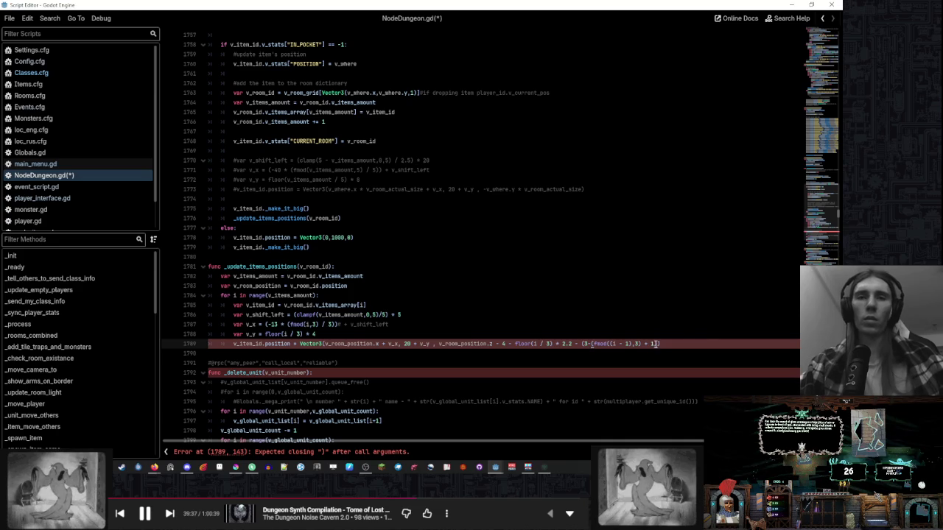
{"action": "type", "text": ")"}
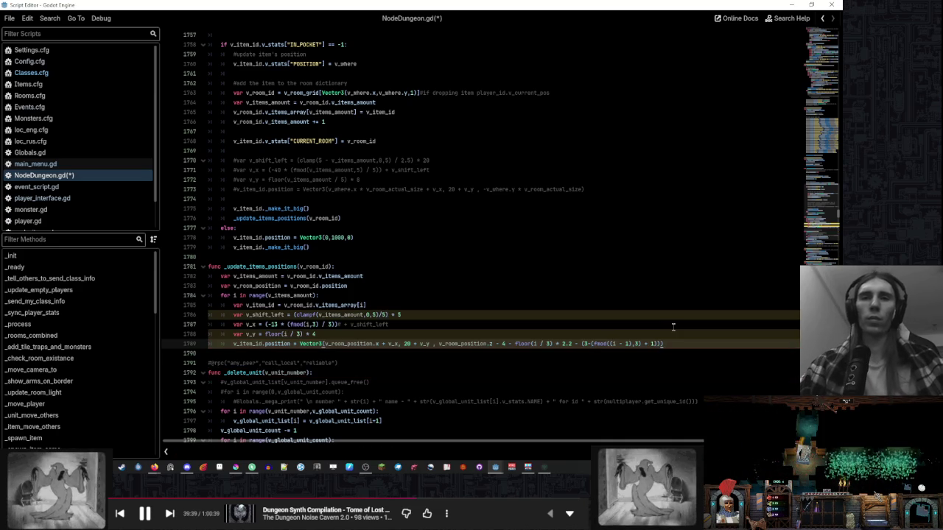
{"action": "left_click", "coordinate": [673, 326]}
{"action": "key", "text": "ctrl+s"}
- Start a 1.5 multiplier on the column term, then remove it to retype
{"action": "left_click", "coordinate": [590, 343]}
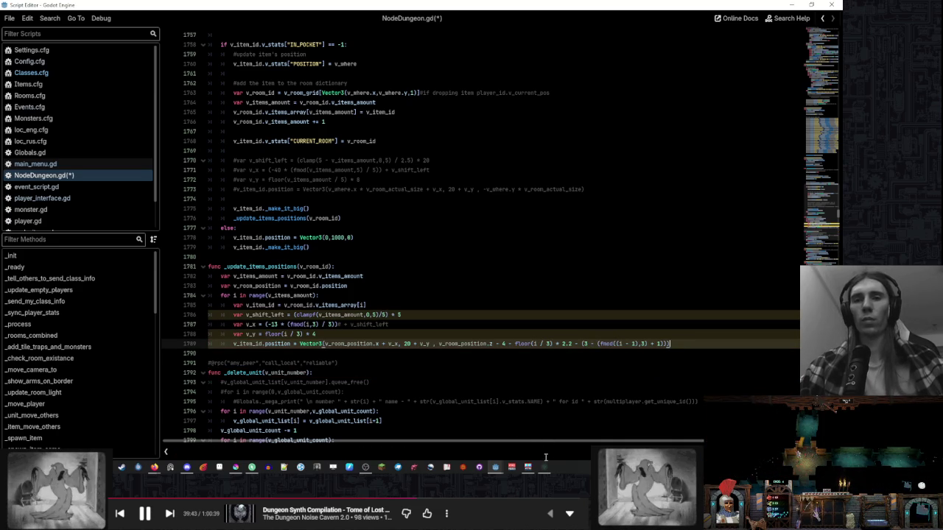
{"action": "key", "text": "alt+Tab"}
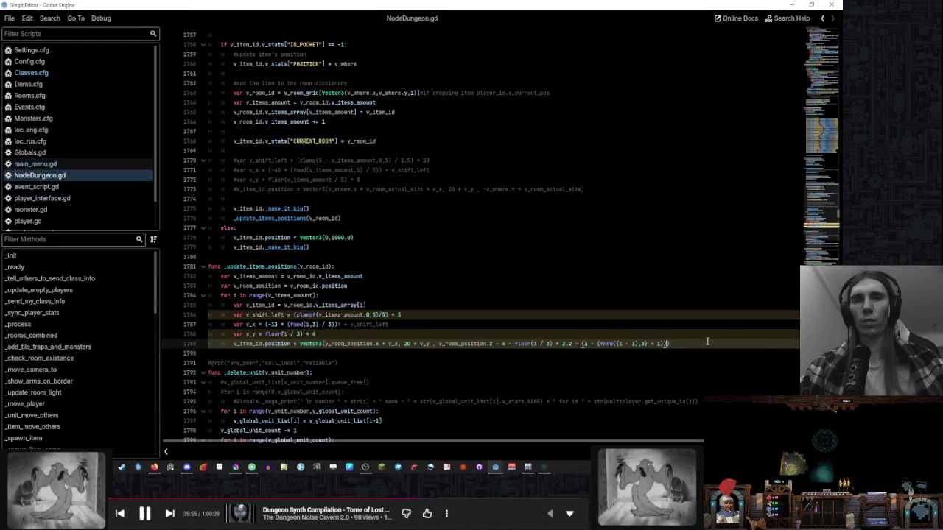
{"action": "type", "text": "+ 1.5"}
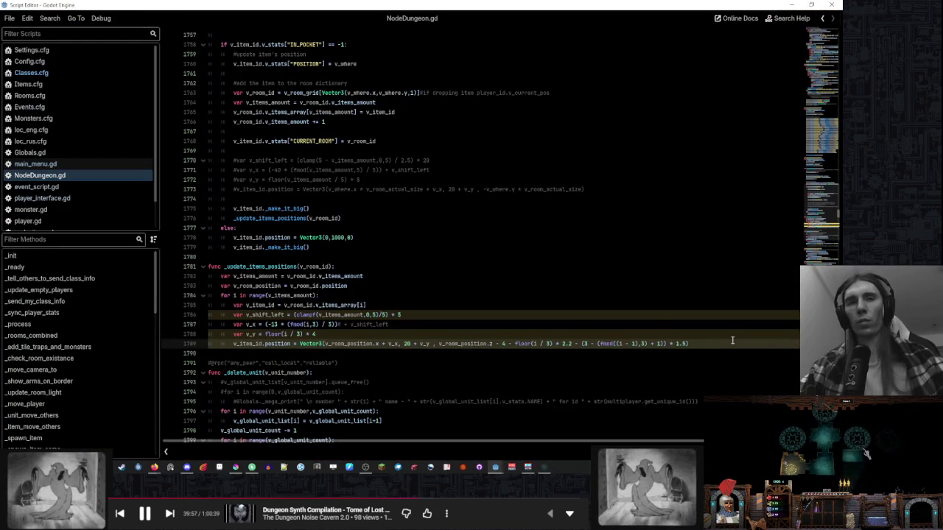
{"action": "key", "text": "BackSpace"}
{"action": "key", "text": "BackSpace"}
{"action": "key", "text": "BackSpace"}
- Set the column multiplier to 2.5, save, and test-run the game
{"action": "type", "text": "2.5"}
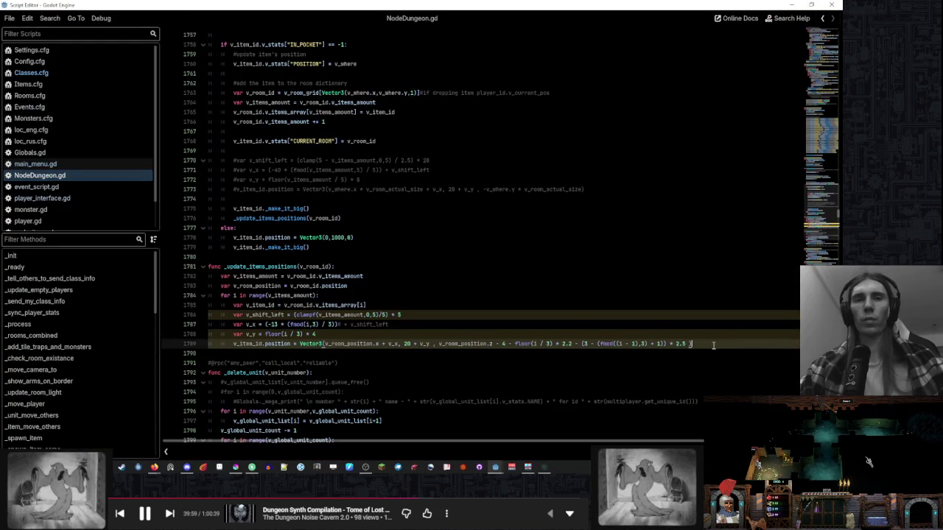
{"action": "key", "text": "ctrl+s"}
{"action": "key", "text": "F12"}
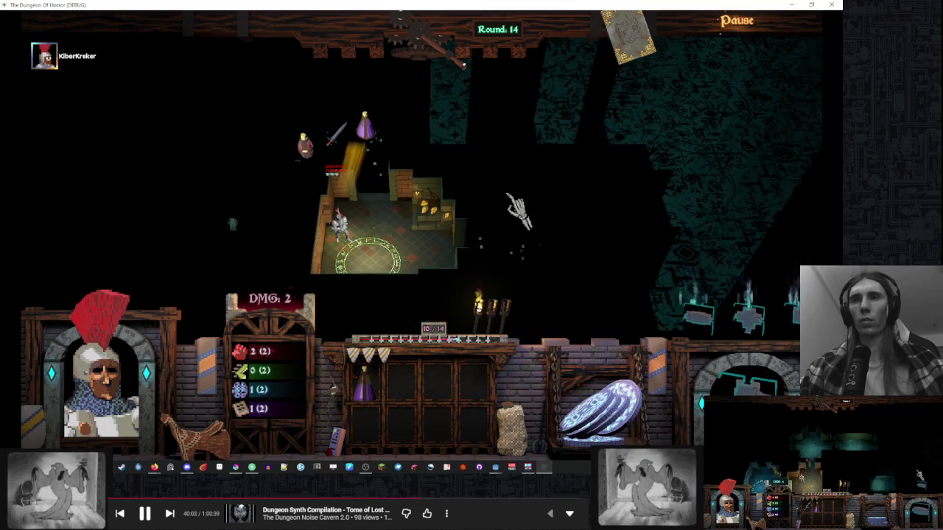
{"action": "key", "text": "F8"}
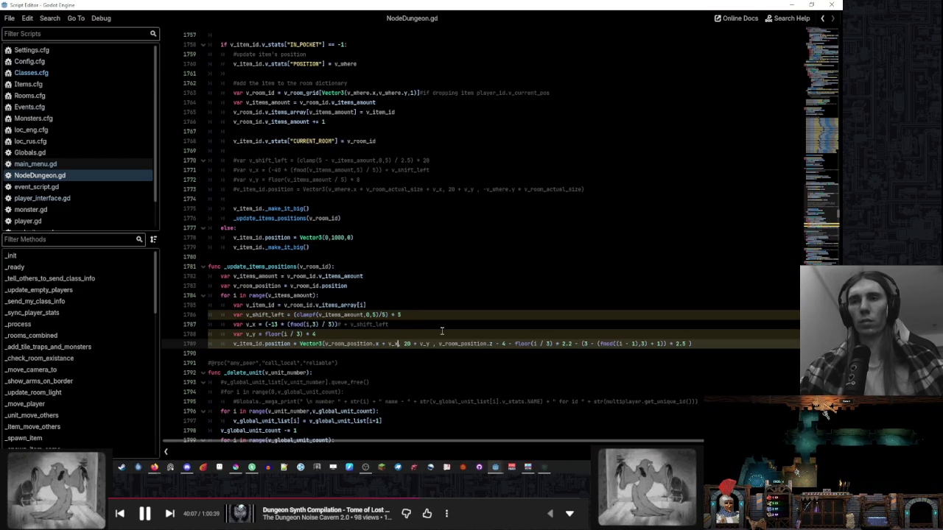
- Subtract 4 from v_x on line 1787, then save and rerun with F5
{"action": "left_click", "coordinate": [340, 324]}
{"action": "type", "text": "- 4"}
{"action": "left_click", "coordinate": [483, 315]}
{"action": "key", "text": "F5"}
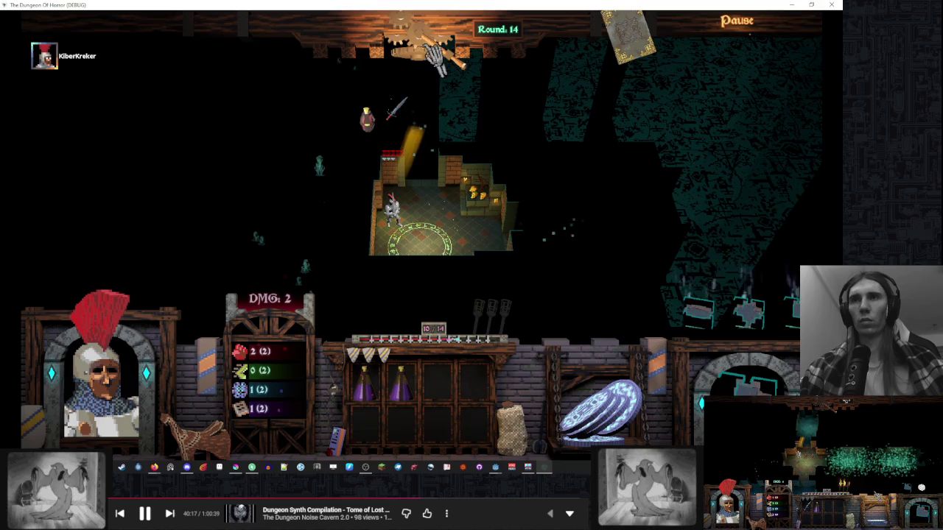
- Play two turns and pick up the second purple potion to test item placement
{"action": "left_click", "coordinate": [459, 105]}
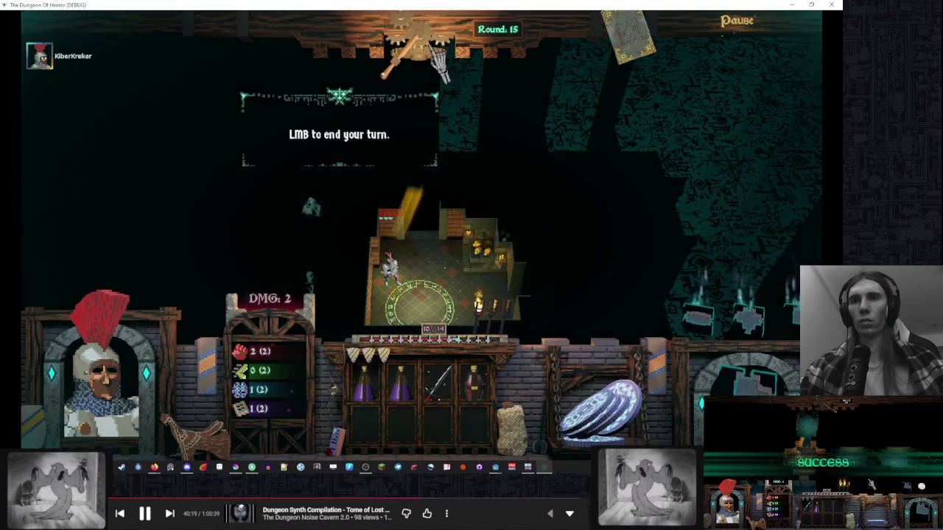
{"action": "left_click", "coordinate": [521, 331]}
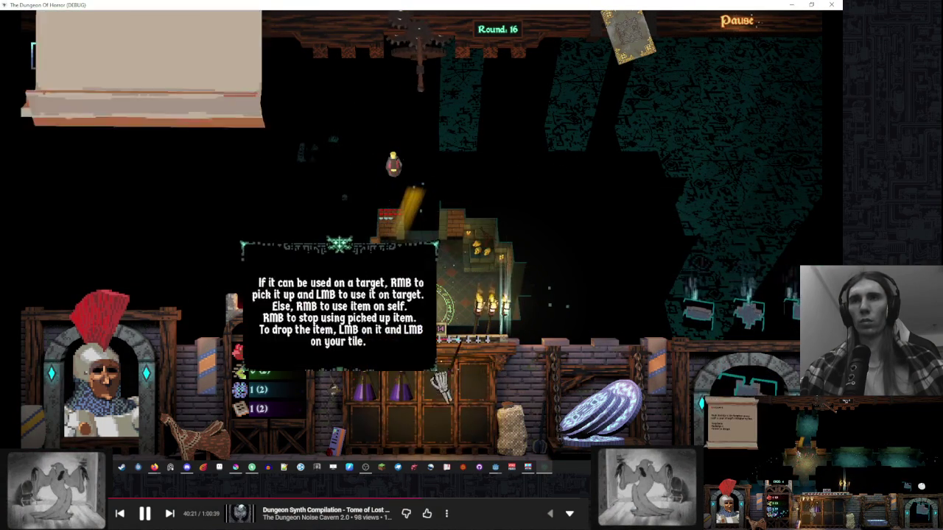
{"action": "left_click", "coordinate": [400, 384]}
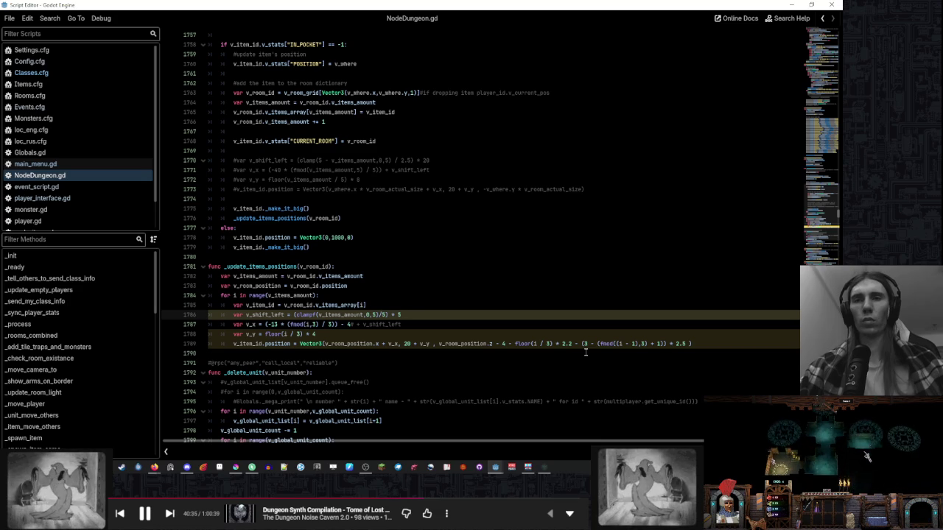
{"action": "left_click", "coordinate": [665, 343]}
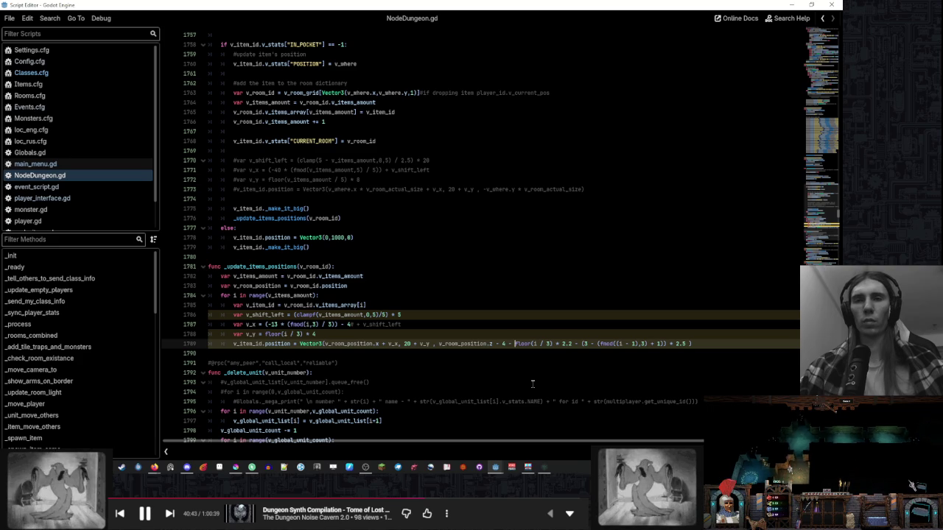
- Change line 1789's depth term to (3-floor(i / 3)) * 2.2 and check it in the running game
{"action": "type", "text": "("}
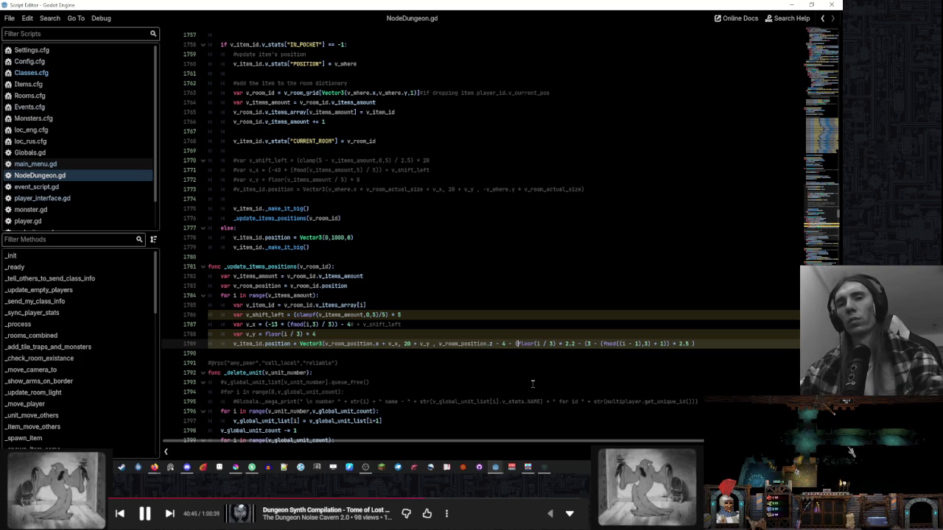
{"action": "type", "text": "3-"}
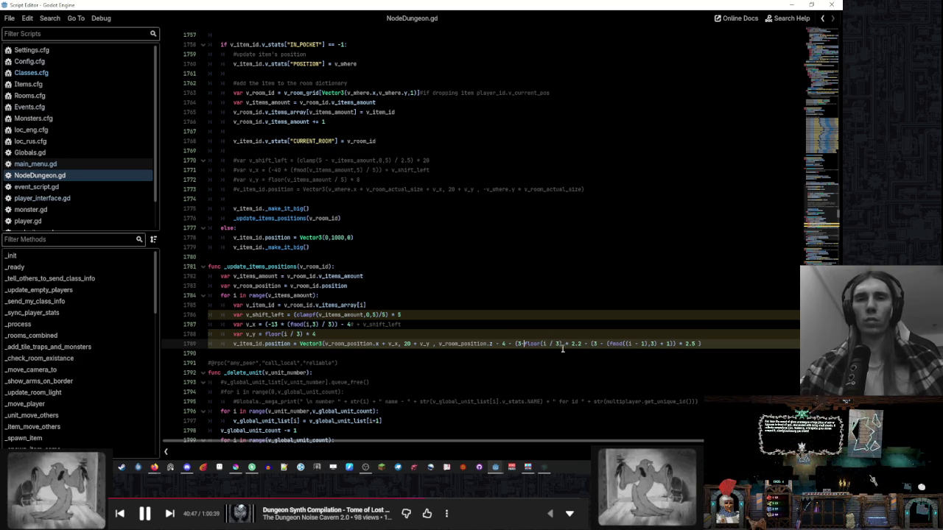
{"action": "type", "text": ")"}
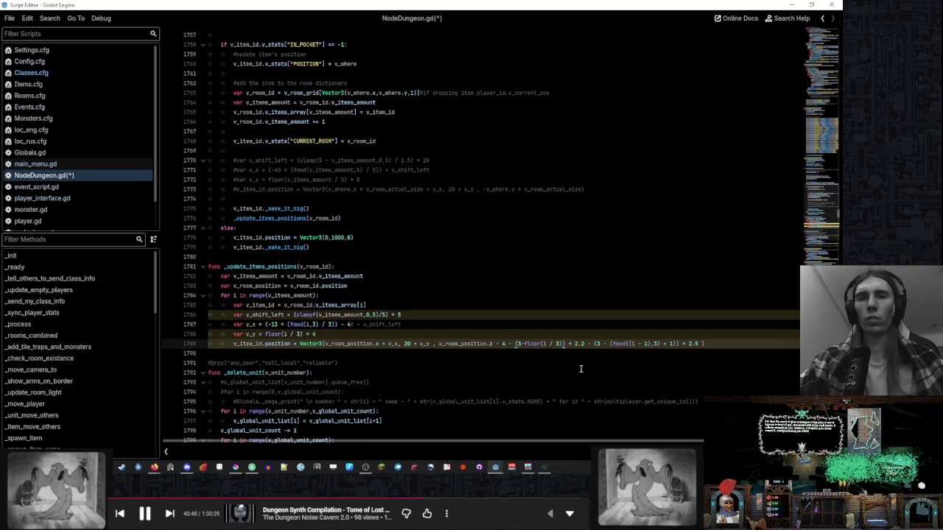
{"action": "key", "text": "alt+Tab"}
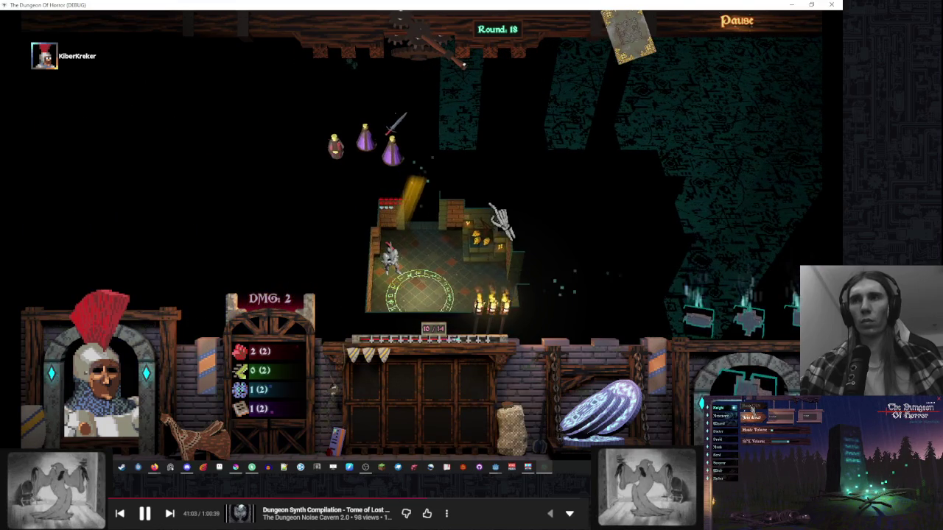
{"action": "key", "text": "alt+Tab"}
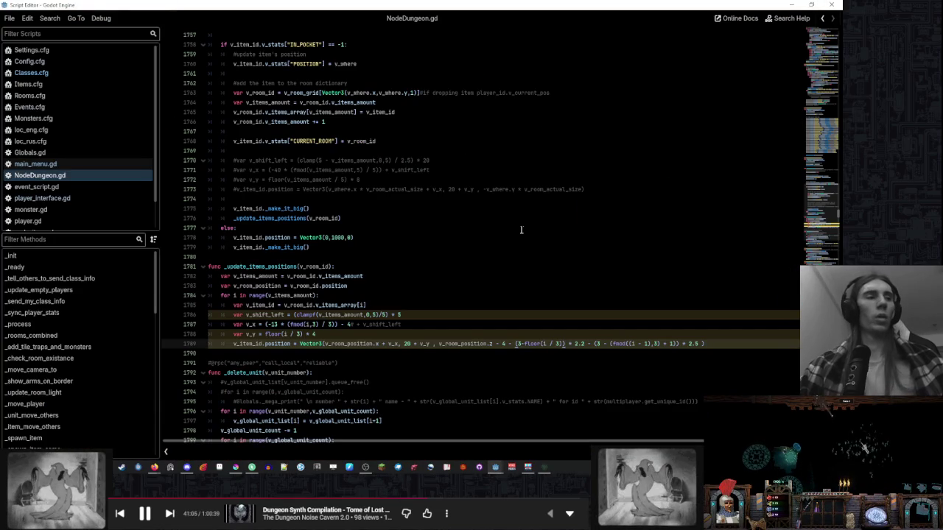
{"action": "left_click", "coordinate": [483, 333]}
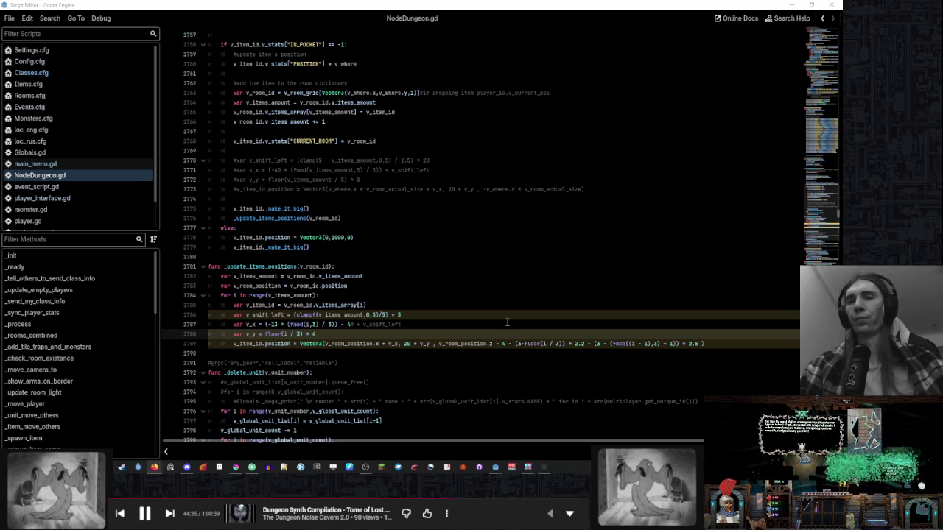
- Glance at the running game, then select the (3-floor(i / 3)) * 2.2 term on line 1789
{"action": "left_click", "coordinate": [718, 328]}
{"action": "key", "text": "alt+Tab"}
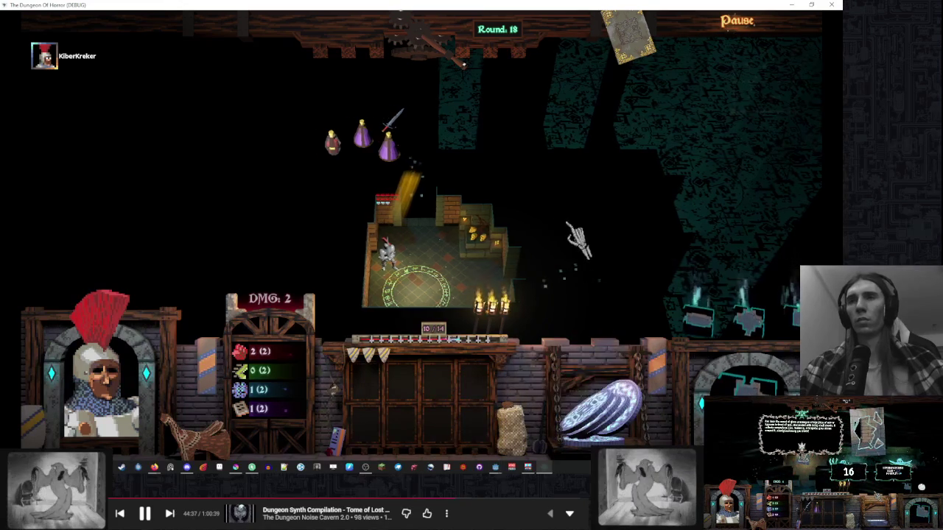
{"action": "key", "text": "alt+Tab"}
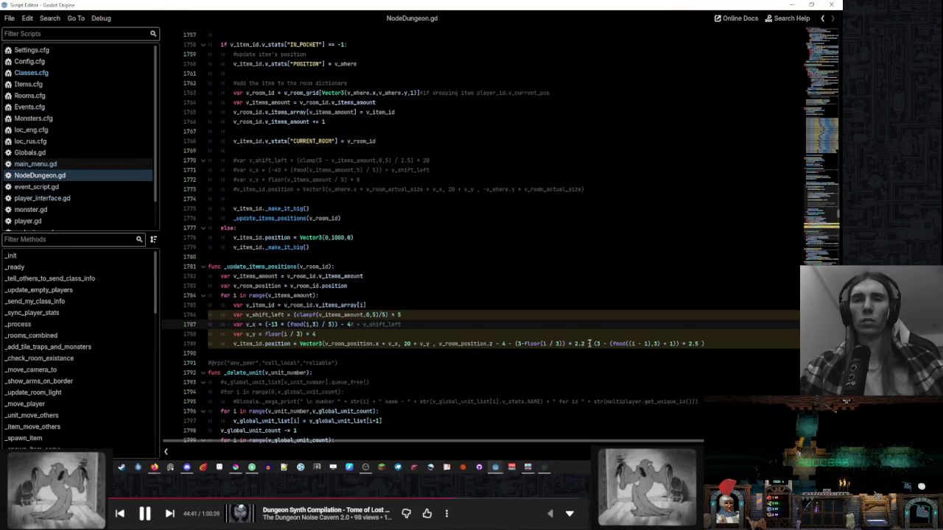
{"action": "left_click", "coordinate": [596, 344]}
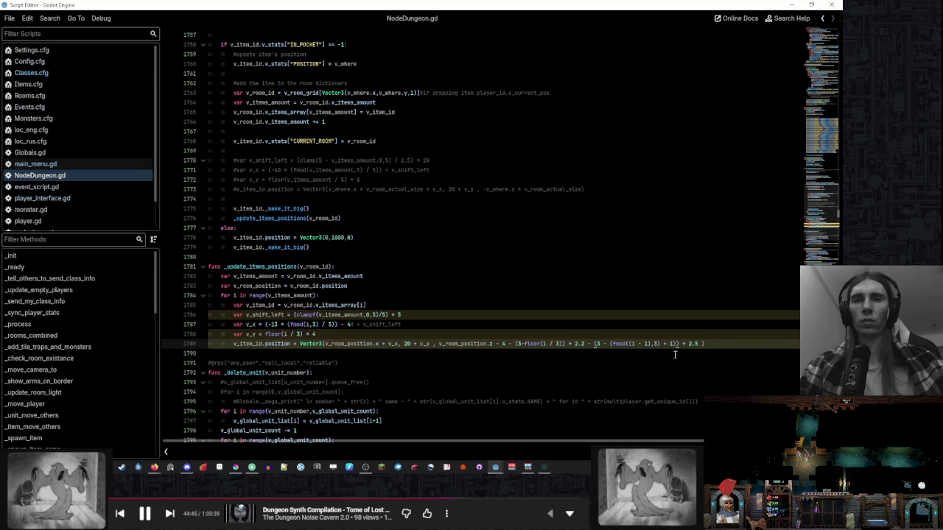
{"action": "left_click_drag", "start_coordinate": [586, 343], "coordinate": [515, 343]}
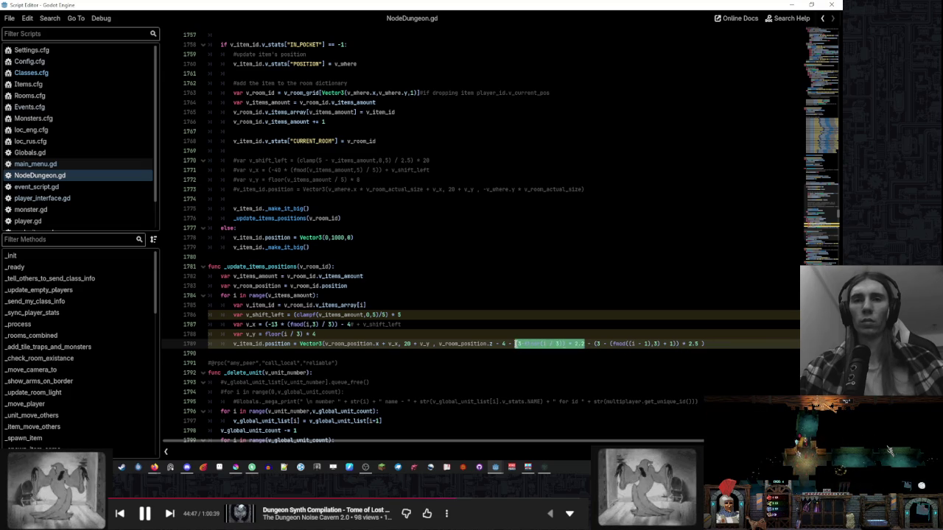
{"action": "left_click", "coordinate": [528, 344]}
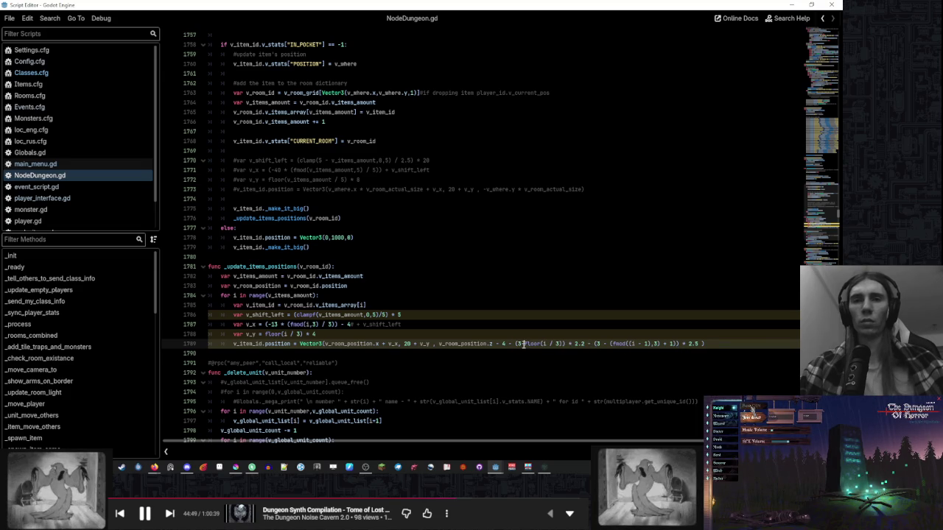
- Strip the '3 -' prefix and extra bracket so the term becomes floor(i / 3) * 0.2
{"action": "key", "text": "Left"}
{"action": "key", "text": "Left"}
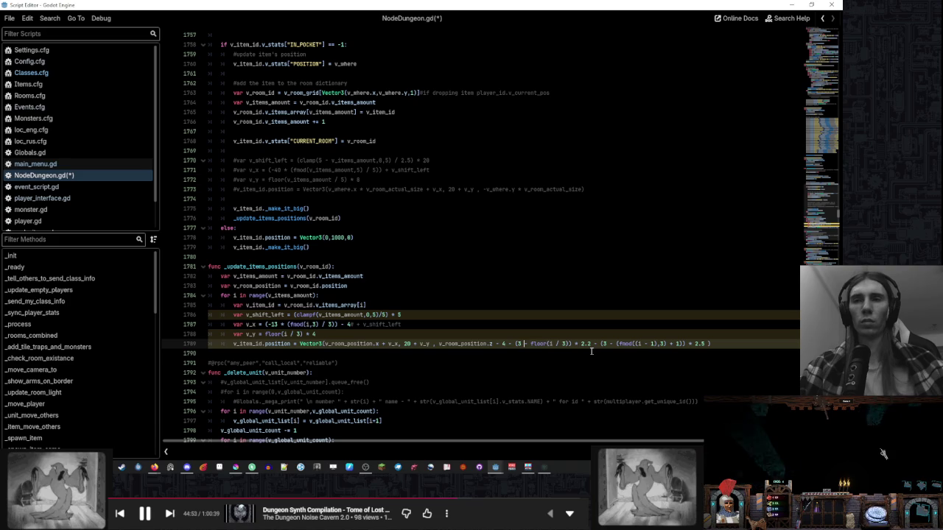
{"action": "left_click_drag", "start_coordinate": [518, 344], "coordinate": [529, 344]}
{"action": "key", "text": "BackSpace"}
{"action": "key", "text": "BackSpace"}
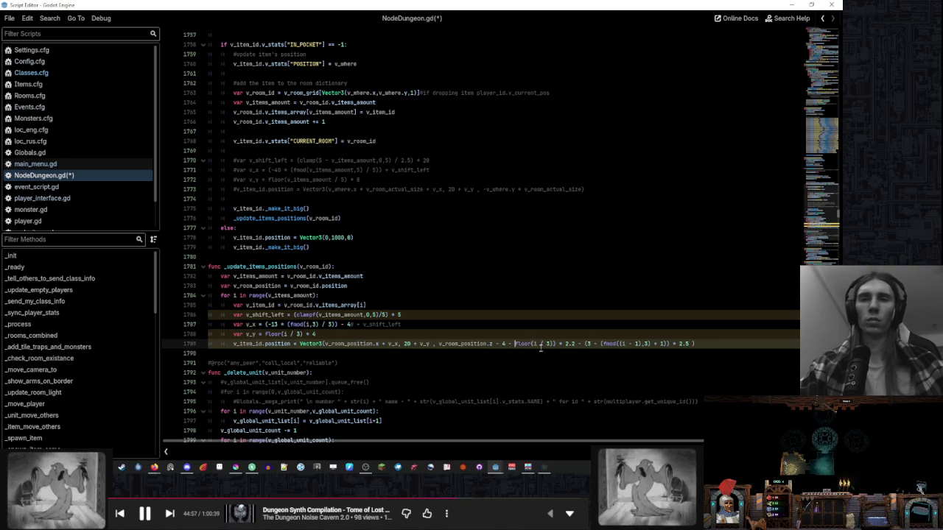
{"action": "key", "text": "Right"}
{"action": "key", "text": "Right"}
{"action": "key", "text": "Right"}
{"action": "key", "text": "BackSpace"}
{"action": "key", "text": "BackSpace"}
{"action": "type", "text": "0"}
- Save and relaunch the game, ending a turn to test the item placement
{"action": "left_click", "coordinate": [720, 344]}
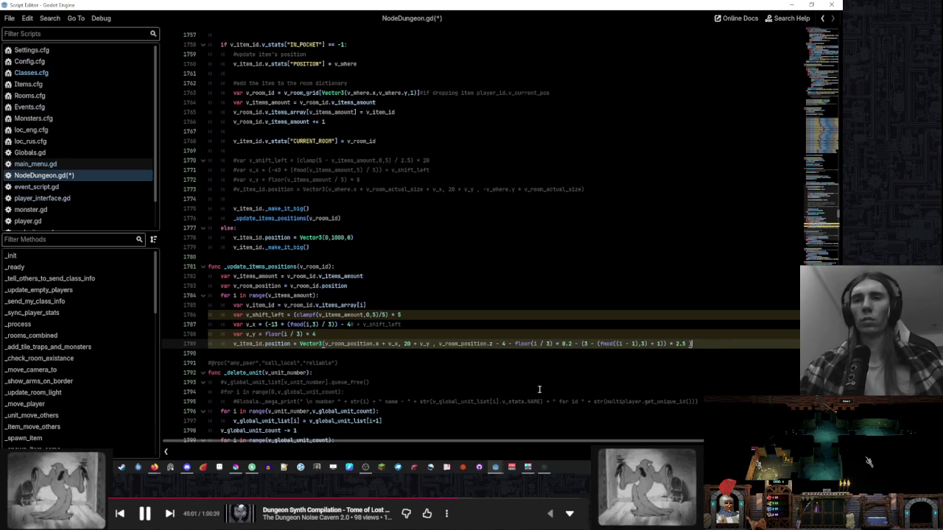
{"action": "key", "text": "F5"}
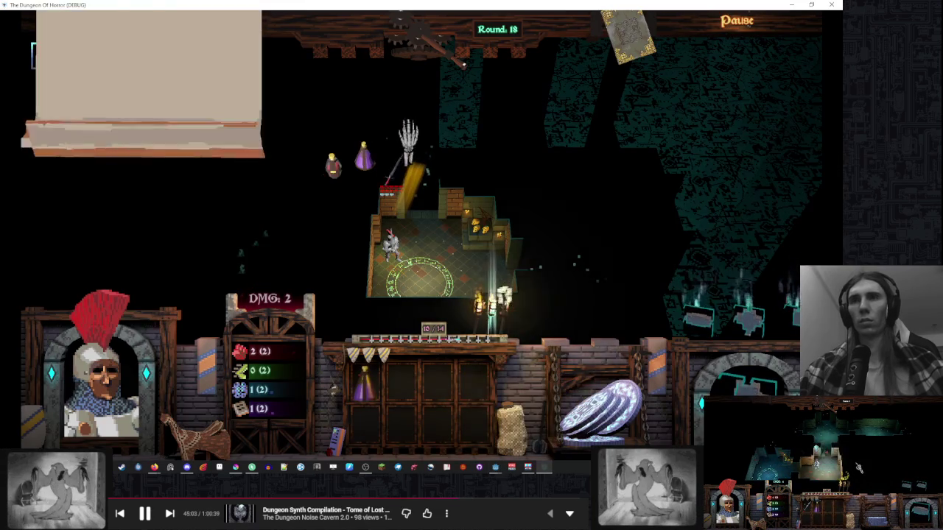
{"action": "left_click", "coordinate": [441, 83]}
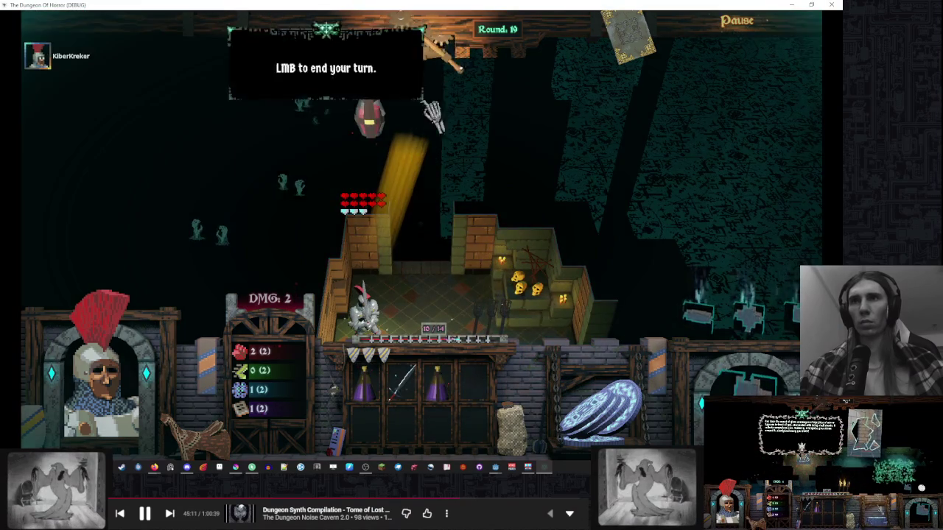
- Switch line 1789 to add floor(i / 3) * 0.2 instead of subtracting it, save, and check the game
{"action": "key", "text": "alt+Tab"}
{"action": "left_click", "coordinate": [547, 296]}
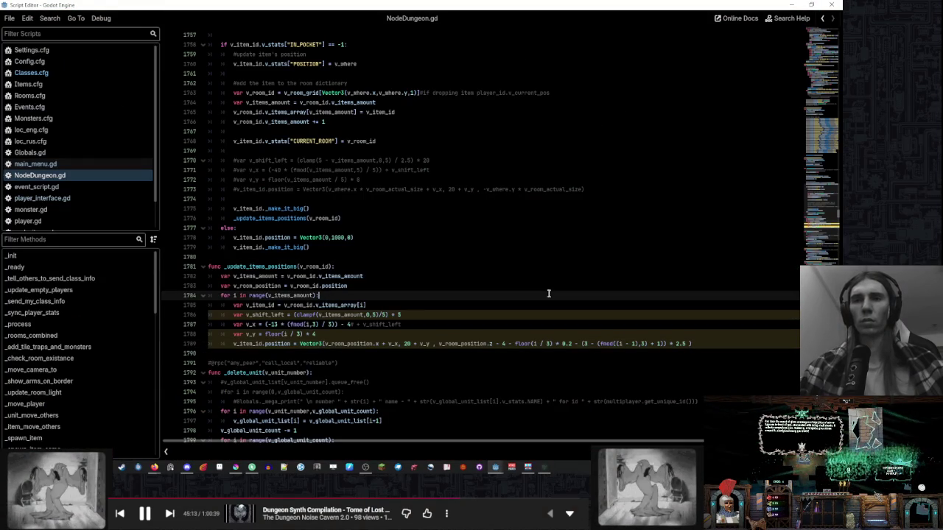
{"action": "left_click", "coordinate": [508, 343]}
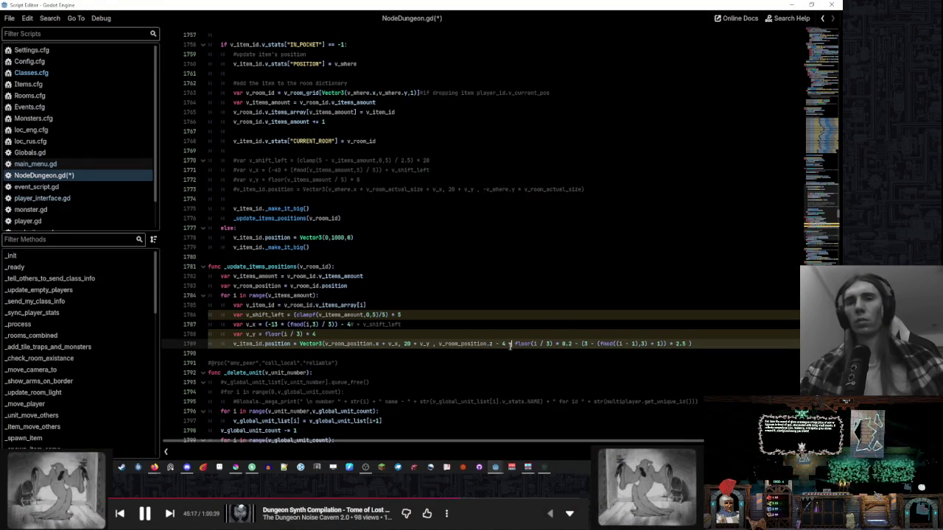
{"action": "left_click", "coordinate": [653, 304]}
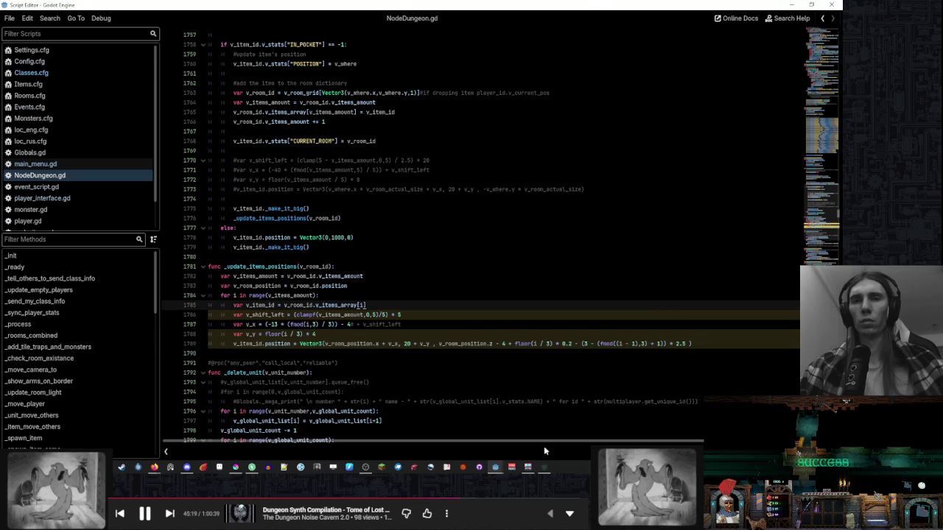
{"action": "key", "text": "alt+Tab"}
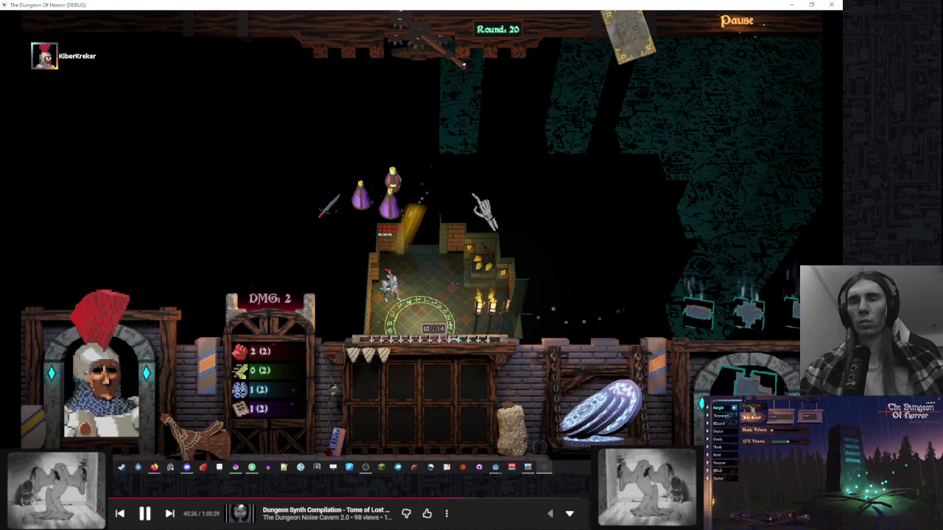
{"action": "key", "text": "alt+Tab"}
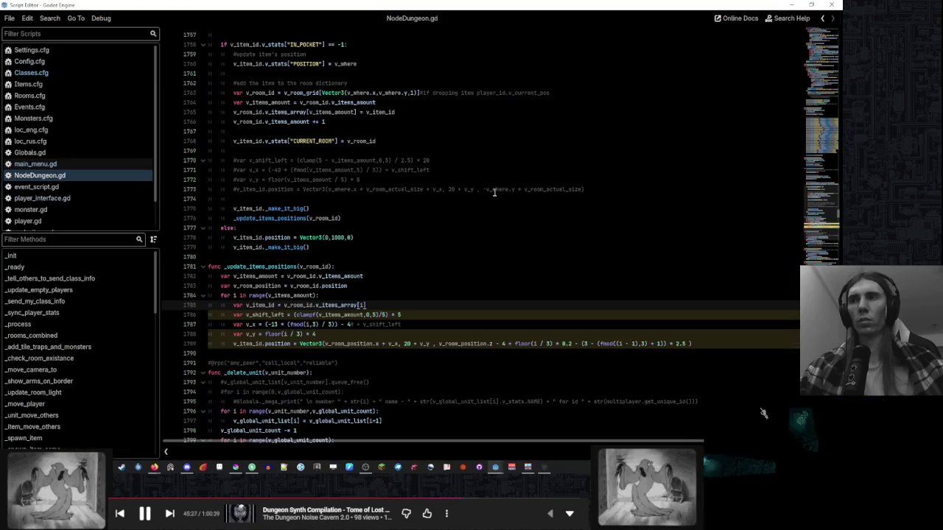
- Delete the floor(i / 3) * 0.2 term and its leftover space from line 1789
{"action": "key", "text": "Up"}
{"action": "key", "text": "Up"}
{"action": "key", "text": "Up"}
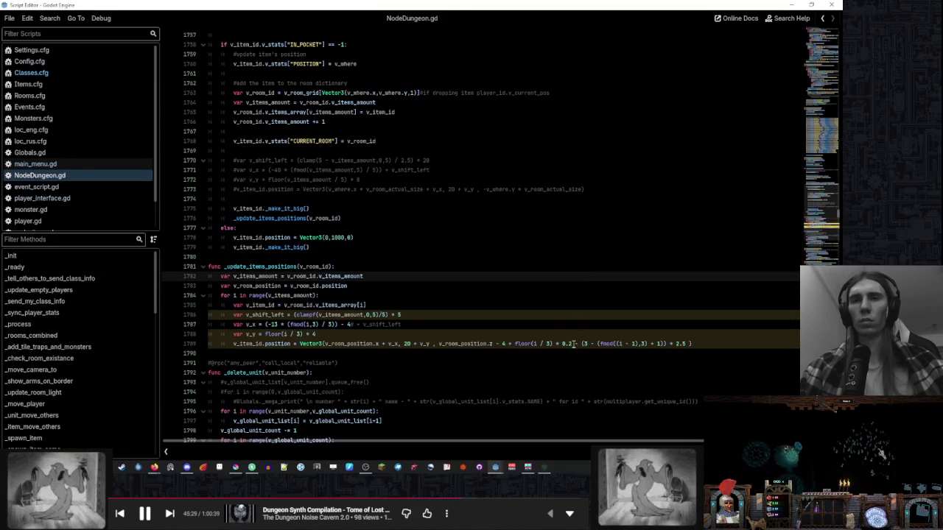
{"action": "left_click_drag", "start_coordinate": [573, 344], "coordinate": [518, 344]}
{"action": "key", "text": "Delete"}
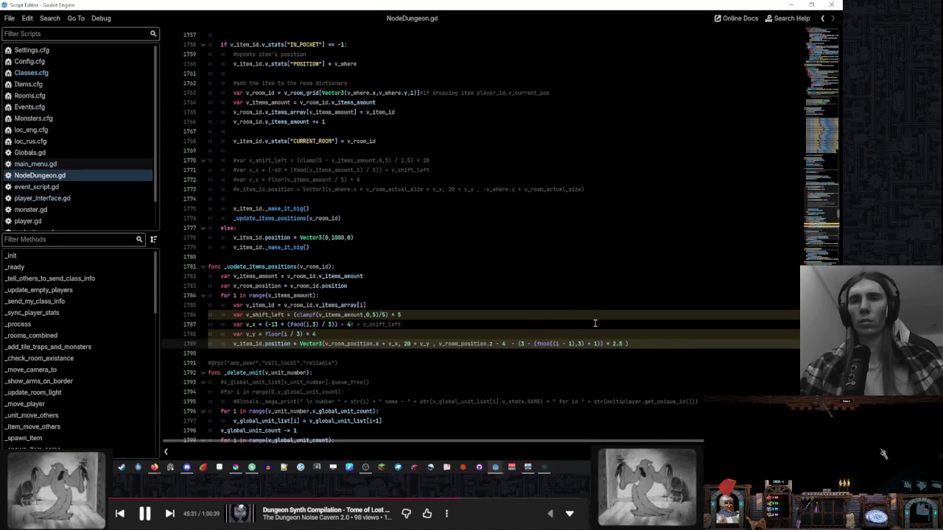
{"action": "key", "text": "BackSpace"}
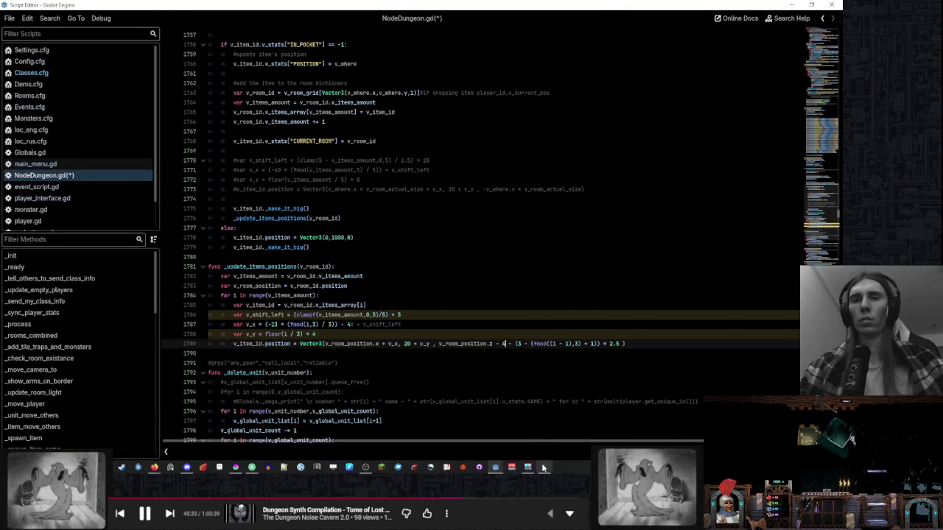
- Check the game without the term, then return to the script around line 1785
{"action": "left_click", "coordinate": [543, 466]}
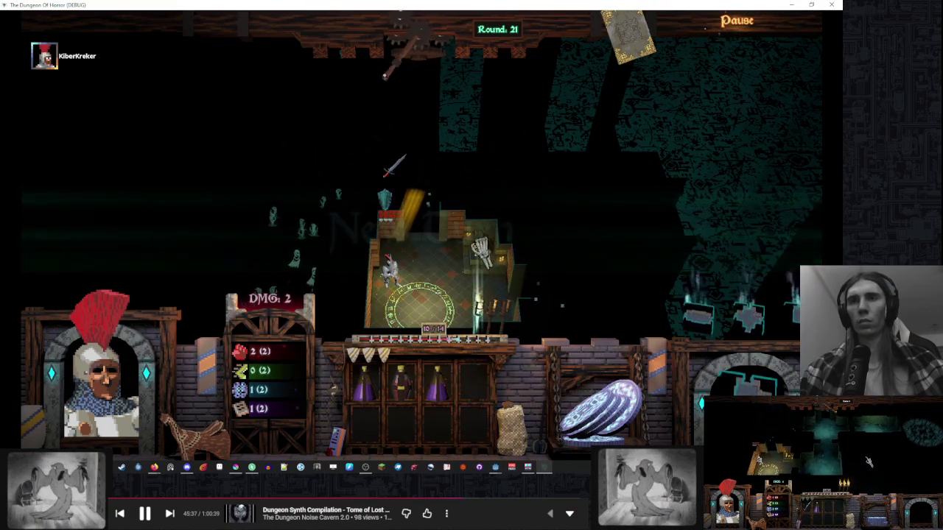
{"action": "mouse_move", "coordinate": [374, 385]}
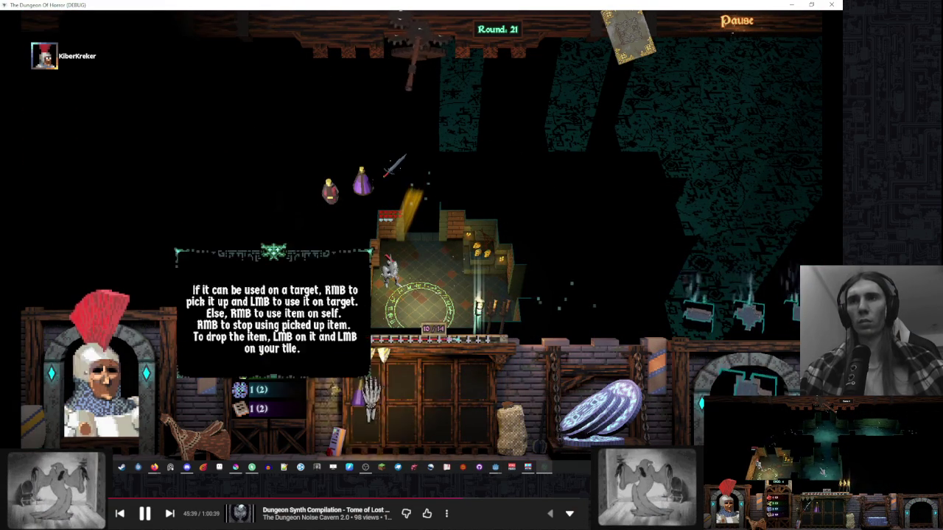
{"action": "key", "text": "alt+Tab"}
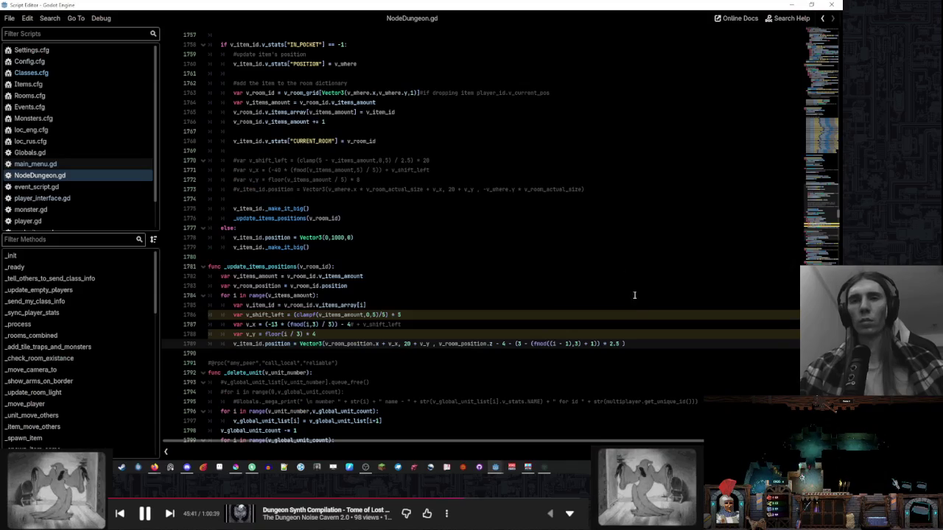
{"action": "type", "text": "+ floor(i / 3) * 0.2"}
{"action": "left_click", "coordinate": [560, 305]}
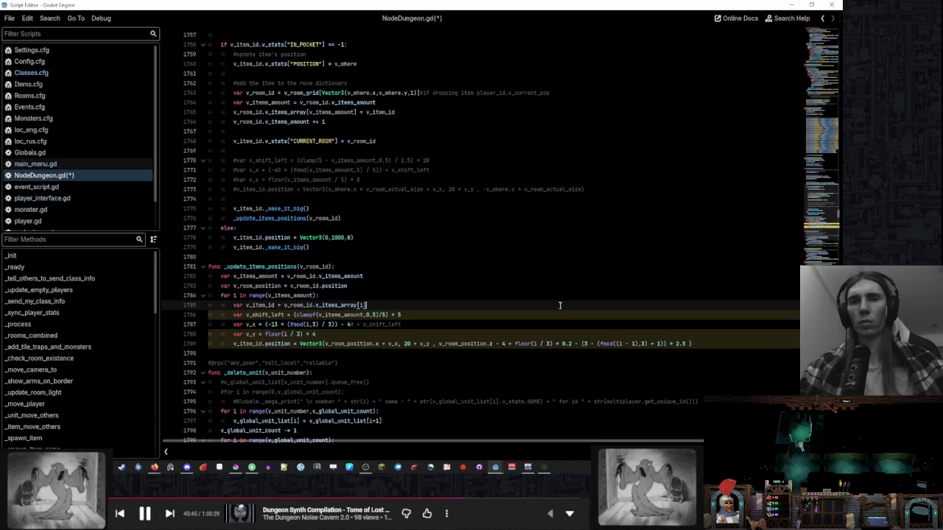
{"action": "scroll", "coordinate": [560, 305], "scroll_direction": "up", "scroll_amount": 1}
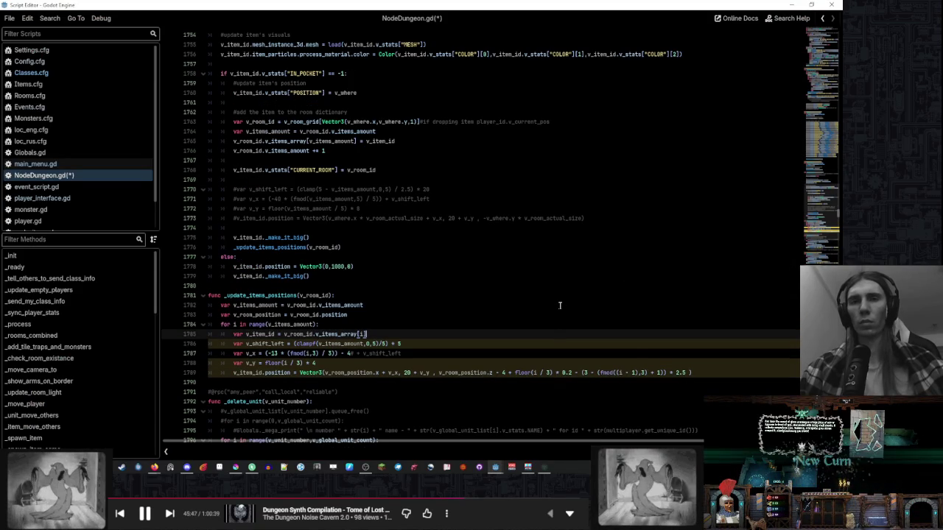
- Change the 2.5 multiplier on line 1789 to 1.0 and select the floor(i / 3) * 0.2 term
{"action": "left_click", "coordinate": [678, 374]}
{"action": "type", "text": "1.0"}
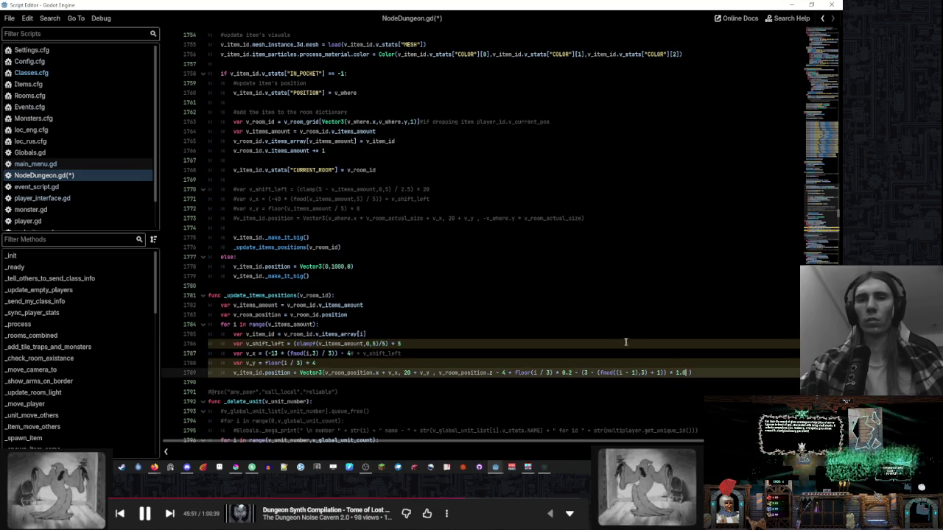
{"action": "left_click", "coordinate": [571, 373]}
{"action": "left_click_drag", "start_coordinate": [571, 374], "coordinate": [504, 373]}
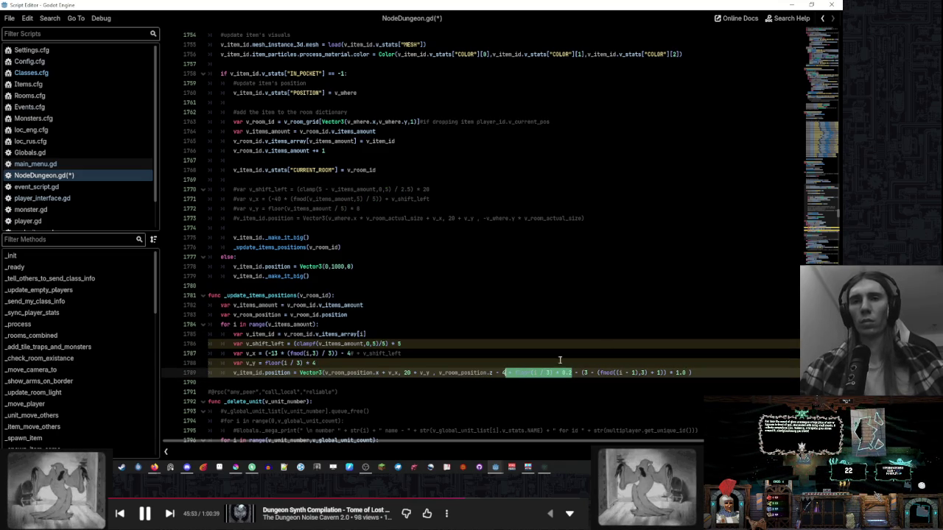
{"action": "left_click", "coordinate": [640, 335]}
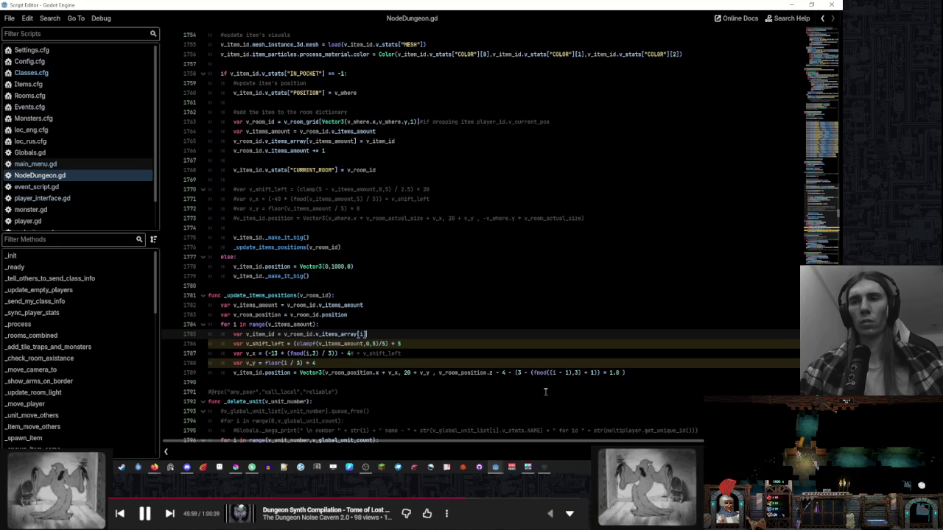
- End two turns in the running game to review item placement, then return to the script
{"action": "key", "text": "alt+Tab"}
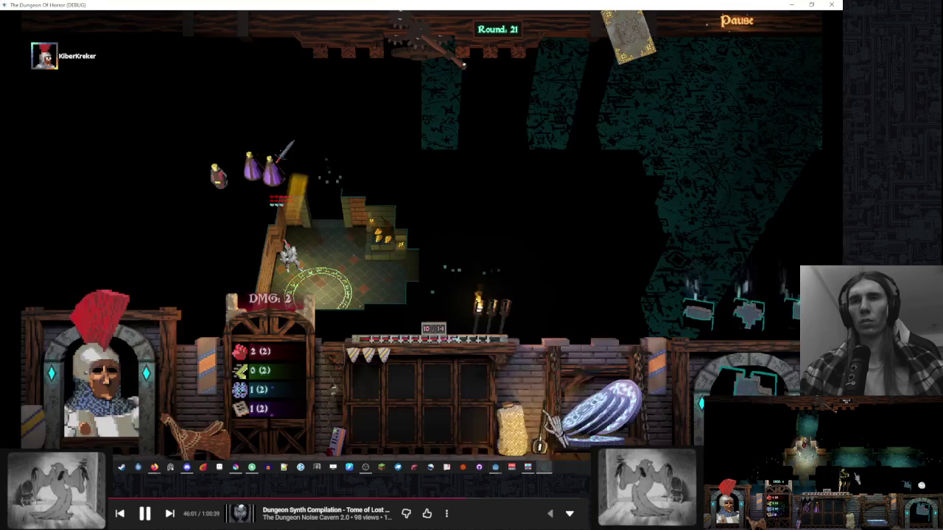
{"action": "left_click", "coordinate": [457, 74]}
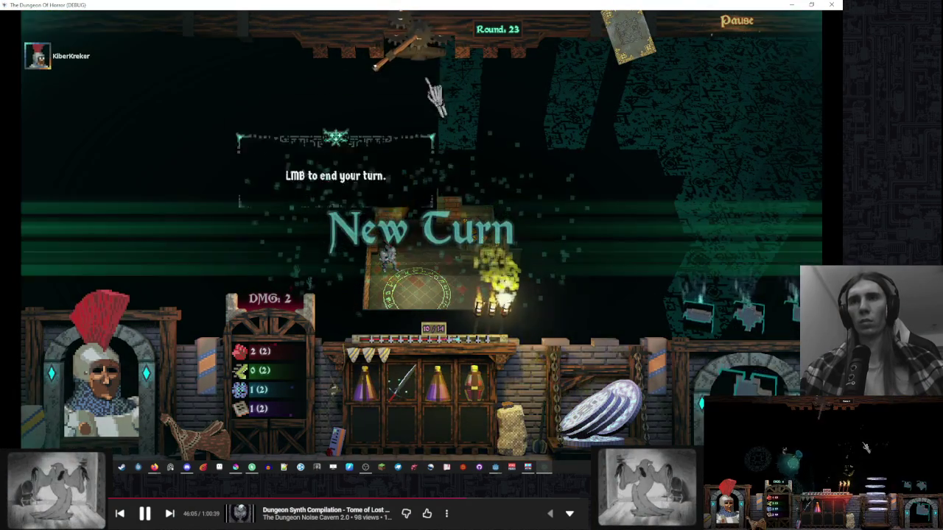
{"action": "left_click", "coordinate": [390, 198]}
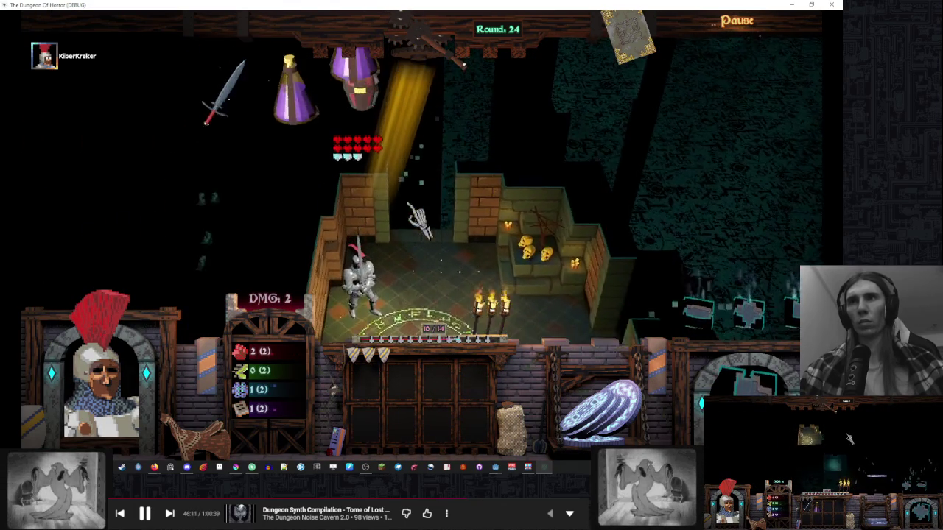
{"action": "key", "text": "alt+Tab"}
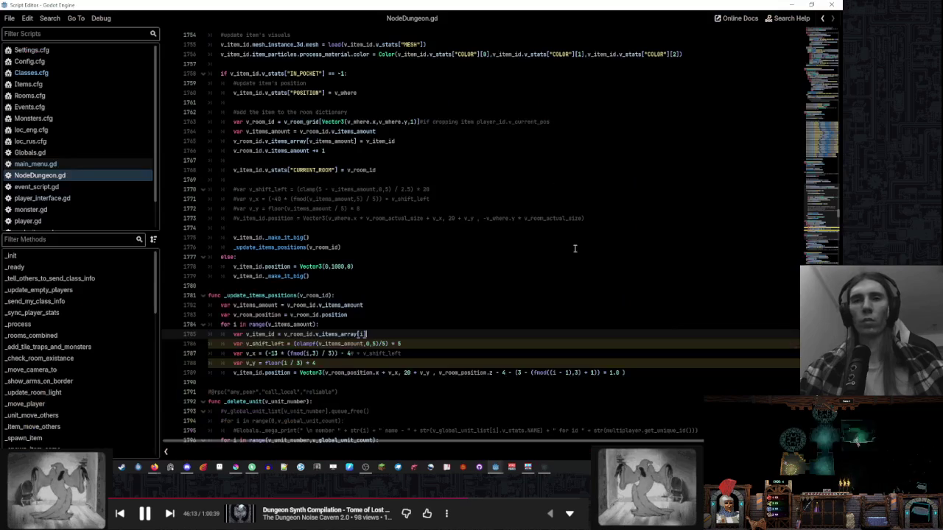
- Delete the offset terms after '- 4' on line 1789 and test-launch the game with F5
{"action": "left_click", "coordinate": [598, 354]}
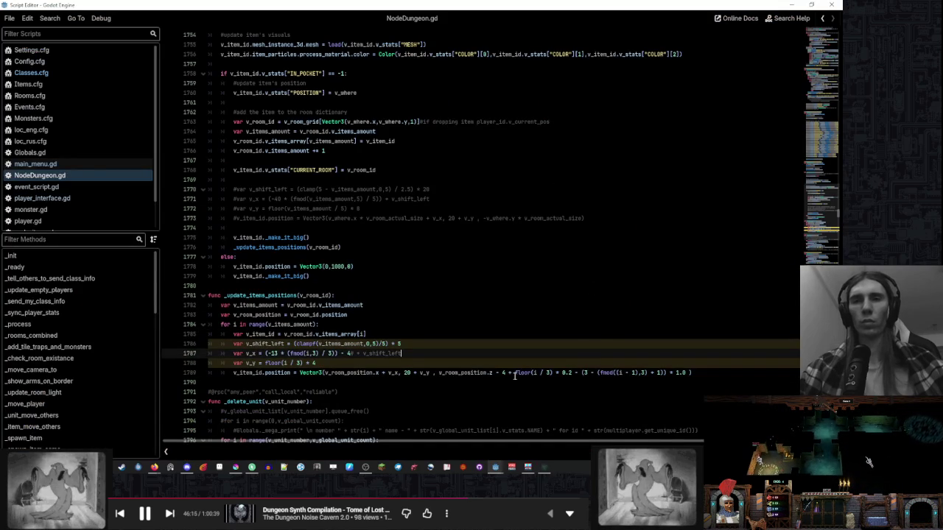
{"action": "left_click_drag", "start_coordinate": [506, 373], "coordinate": [648, 374]}
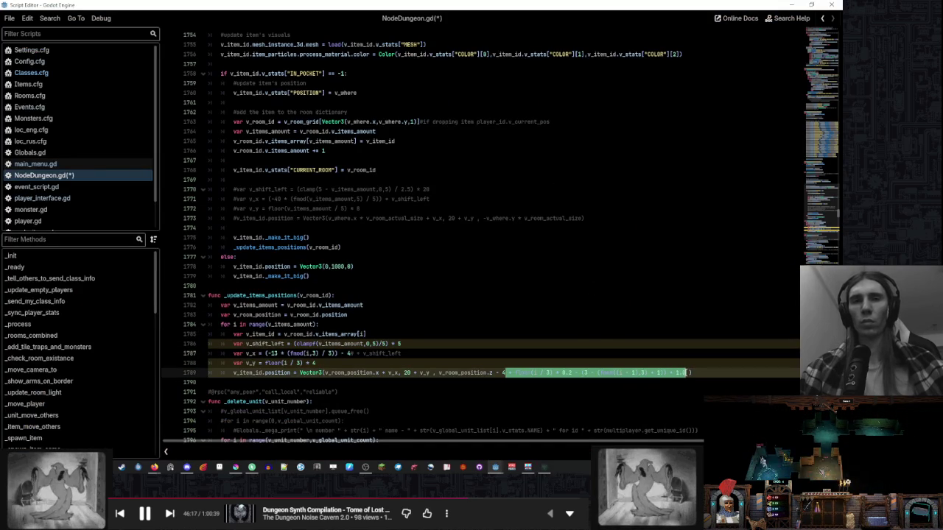
{"action": "key", "text": "Delete"}
{"action": "left_click", "coordinate": [402, 343]}
{"action": "key", "text": "F5"}
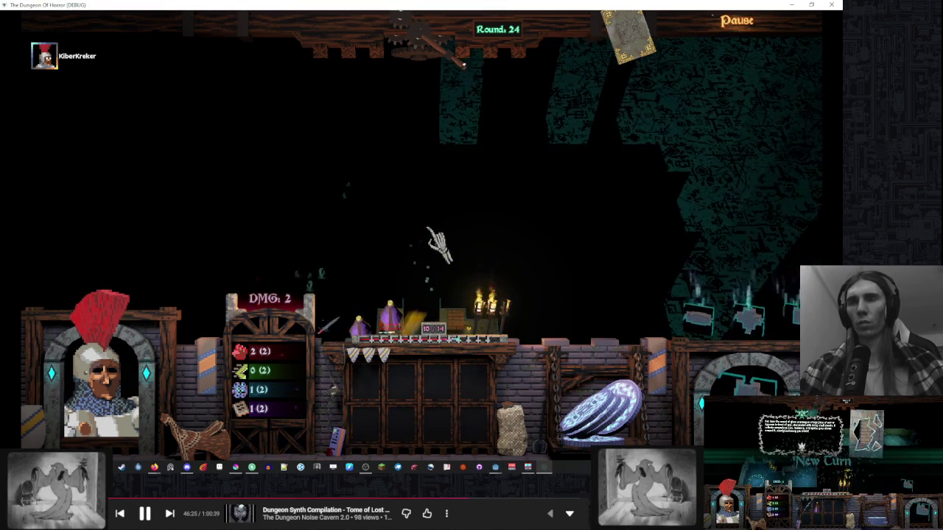
{"action": "key", "text": "alt+F4"}
- Remove '3 - ' so the z term reads ((fmod((i - 1),3) + 1)) * 1.0, then return to the game
{"action": "left_click", "coordinate": [641, 335]}
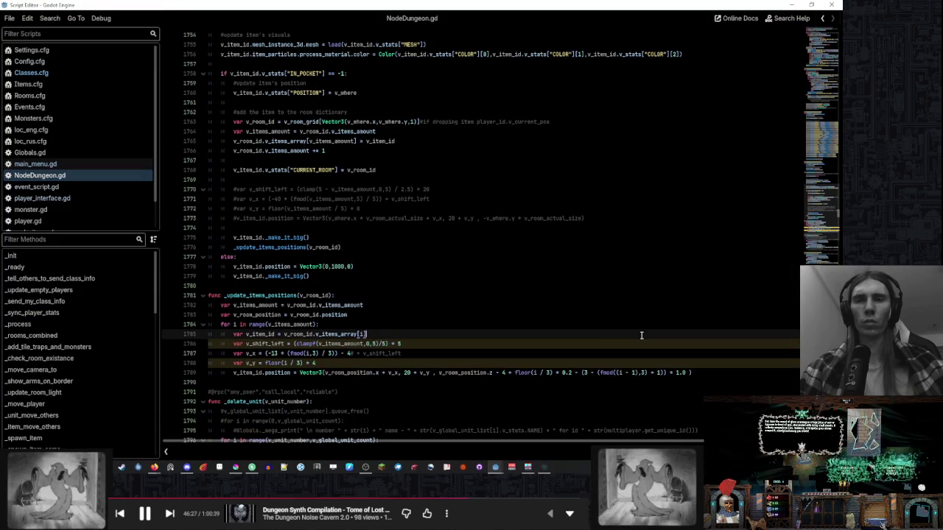
{"action": "left_click", "coordinate": [693, 372]}
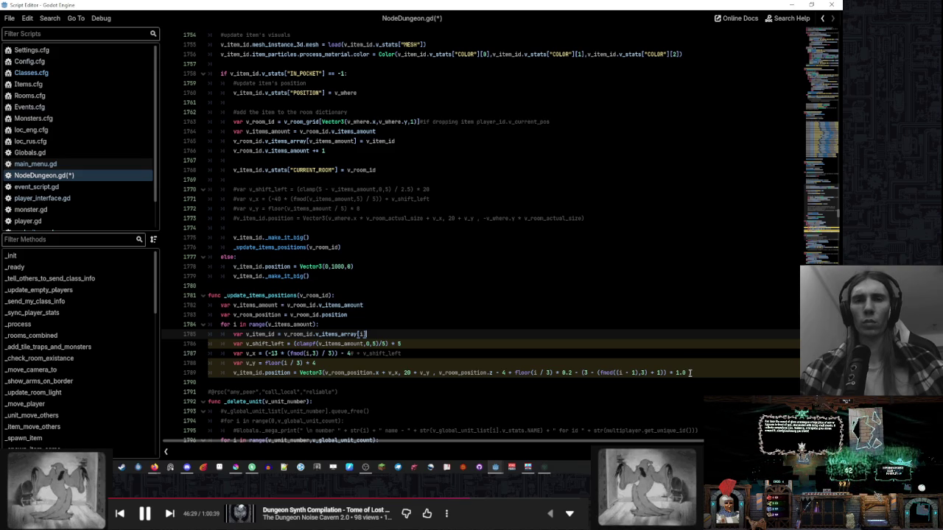
{"action": "mouse_move", "coordinate": [602, 374]}
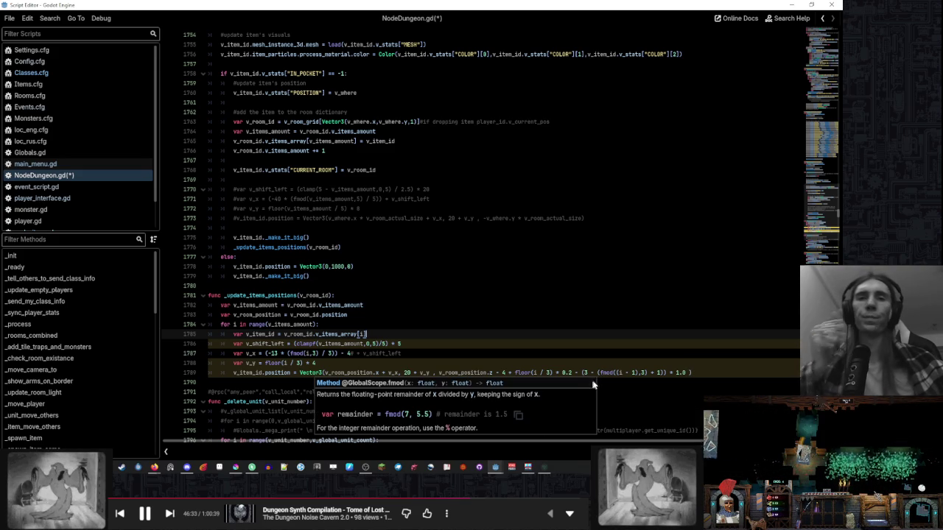
{"action": "left_click", "coordinate": [683, 374]}
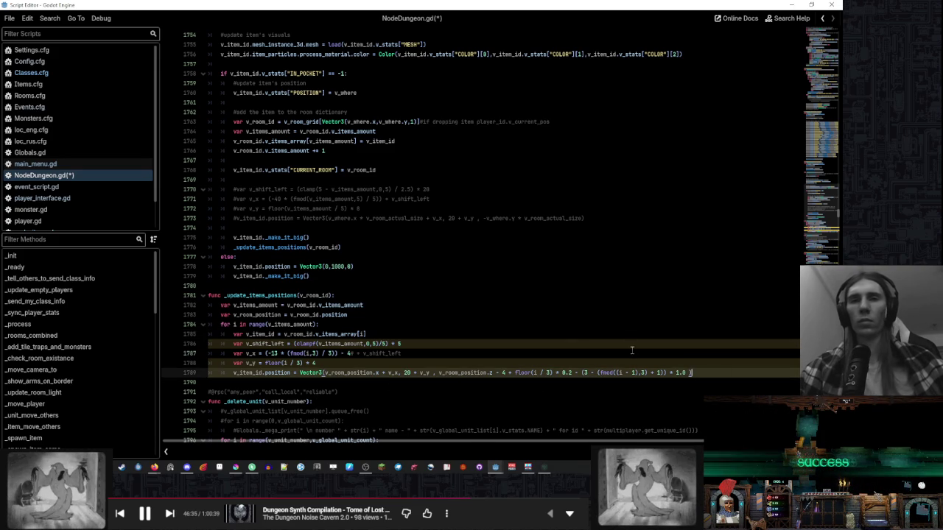
{"action": "left_click_drag", "start_coordinate": [598, 373], "coordinate": [585, 373]}
{"action": "key", "text": "BackSpace"}
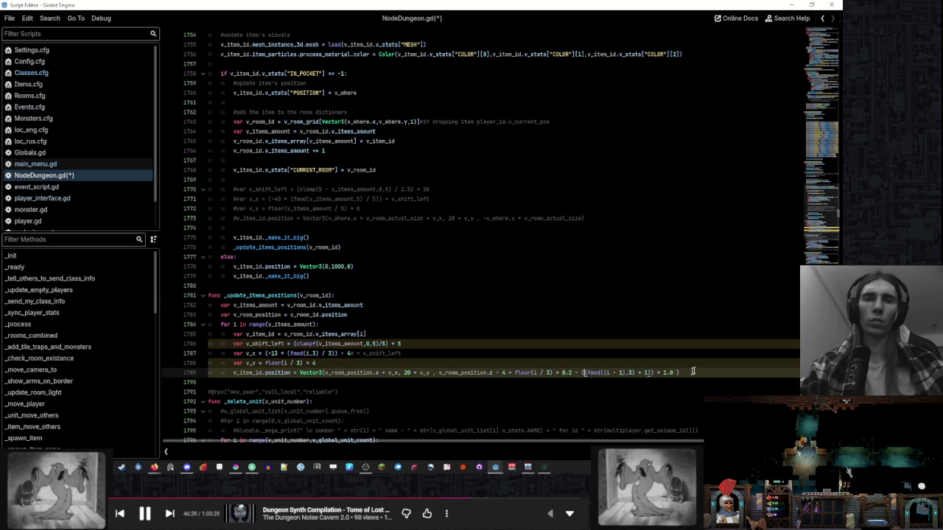
{"action": "type", "text": "("}
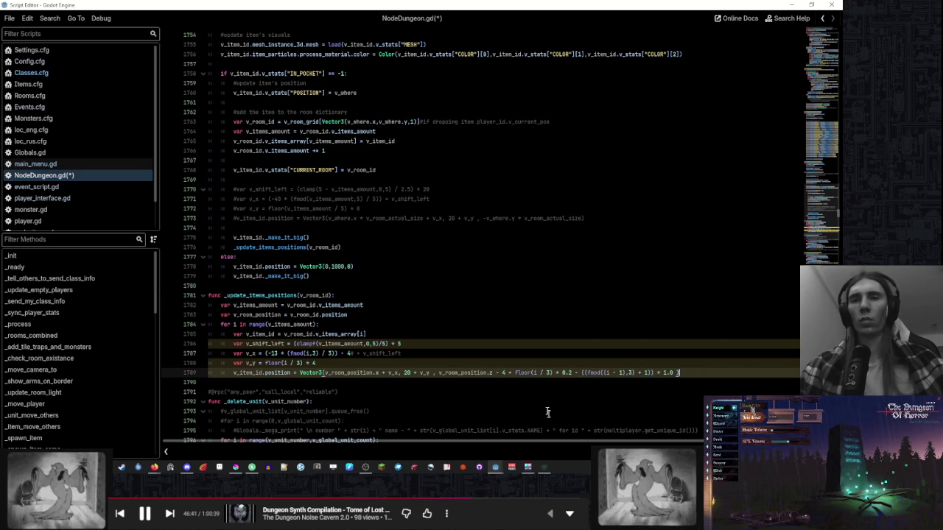
{"action": "left_click", "coordinate": [543, 469]}
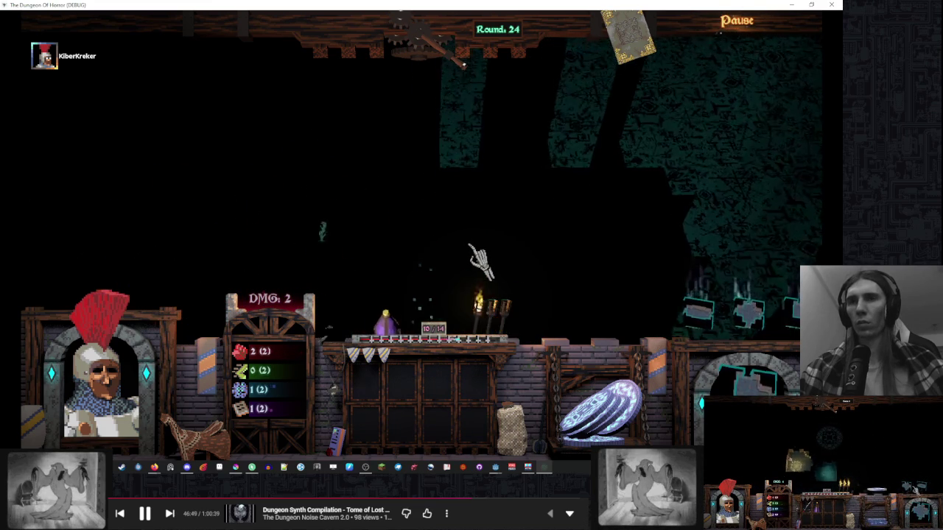
- Place a room tile beside the lit starting room, end the turn to reach Round 25, and return to Godot
{"action": "left_click", "coordinate": [733, 335]}
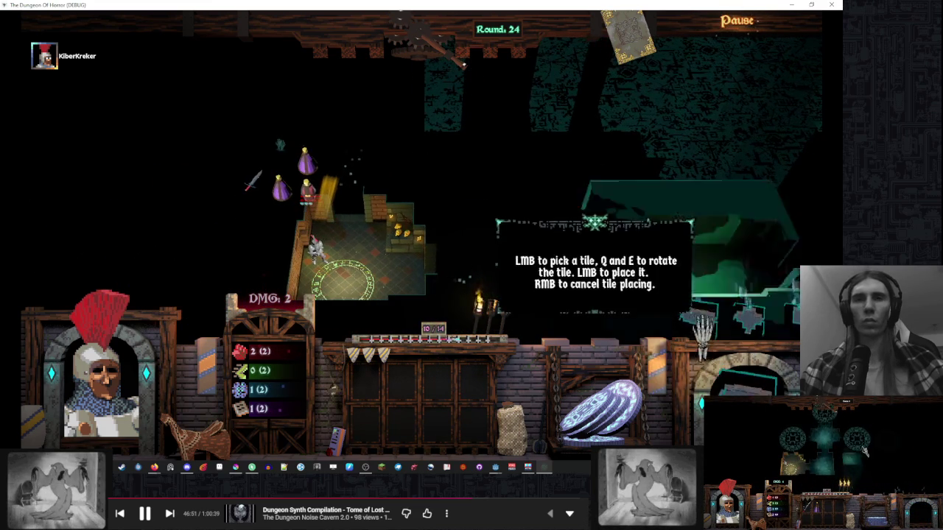
{"action": "left_click", "coordinate": [483, 236]}
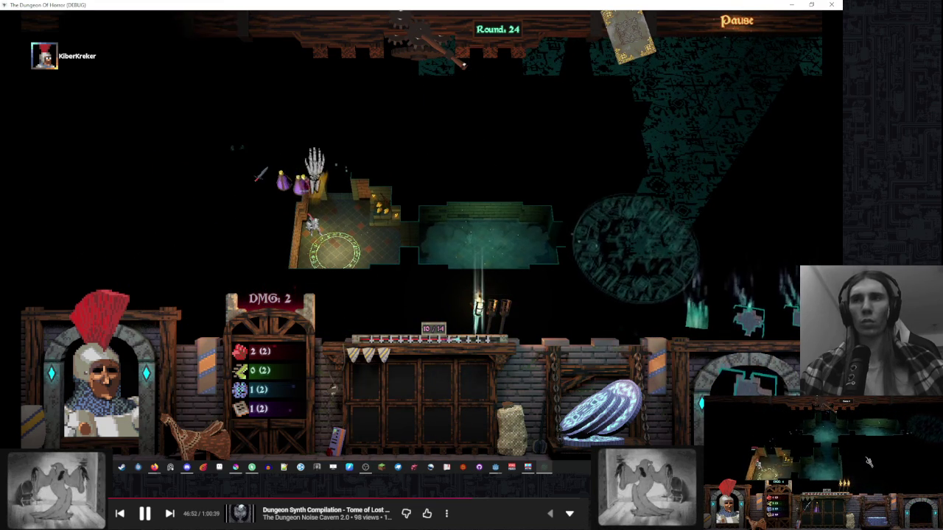
{"action": "left_click", "coordinate": [426, 61]}
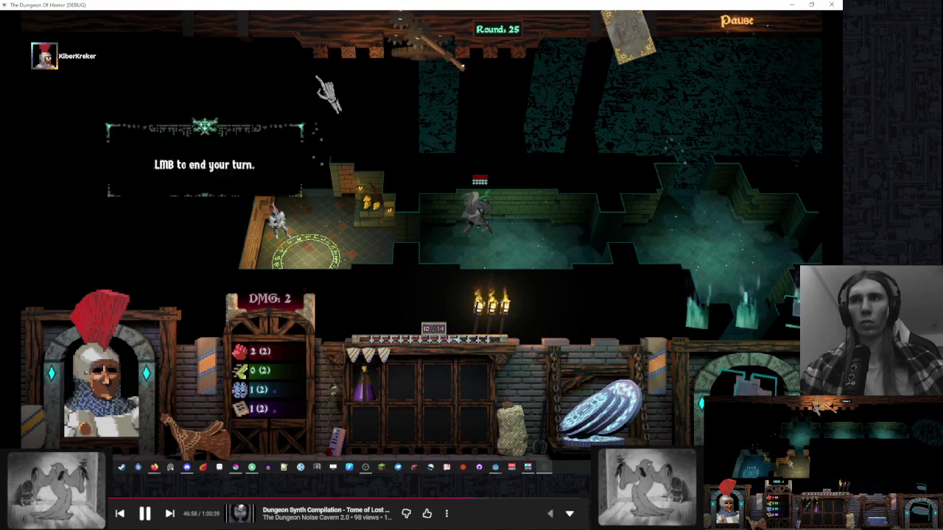
{"action": "left_click", "coordinate": [412, 48]}
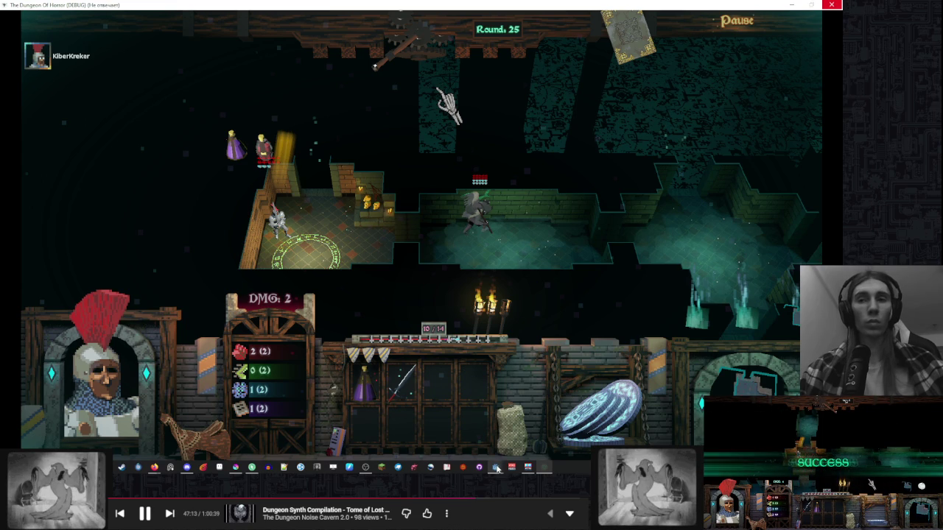
{"action": "mouse_move", "coordinate": [497, 469]}
{"action": "left_click", "coordinate": [478, 411]}
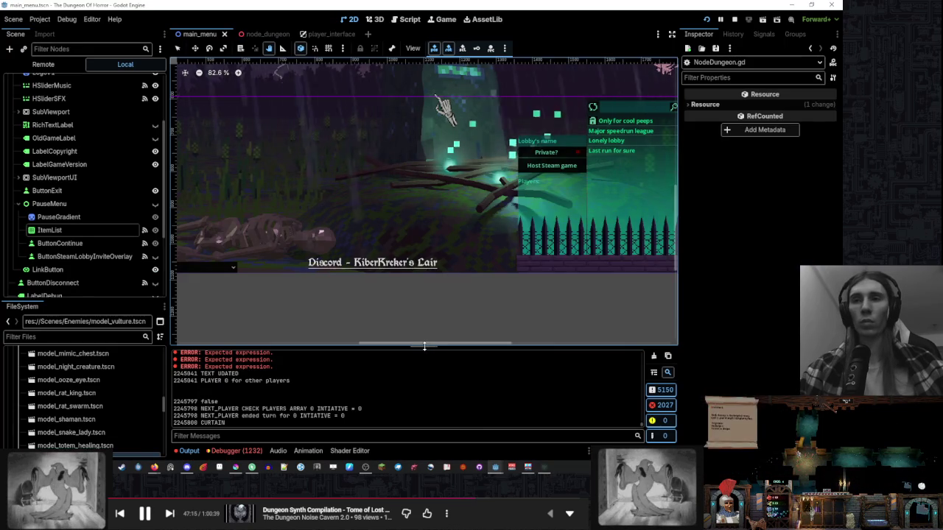
- Enlarge the bottom panel, pause the running game, and jump to the second stack frame
{"action": "left_click_drag", "start_coordinate": [424, 346], "coordinate": [461, 287]}
{"action": "left_click", "coordinate": [721, 20]}
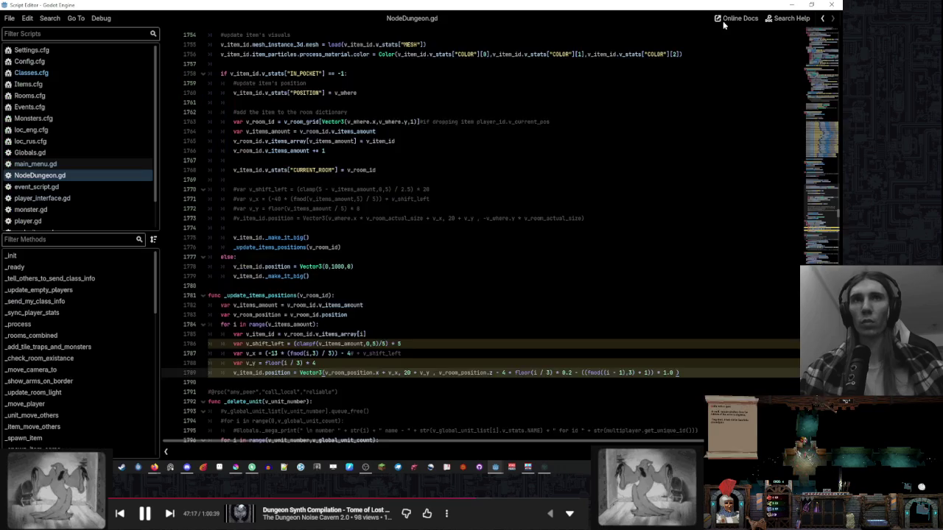
{"action": "scroll", "coordinate": [520, 264], "scroll_direction": "up", "scroll_amount": 1}
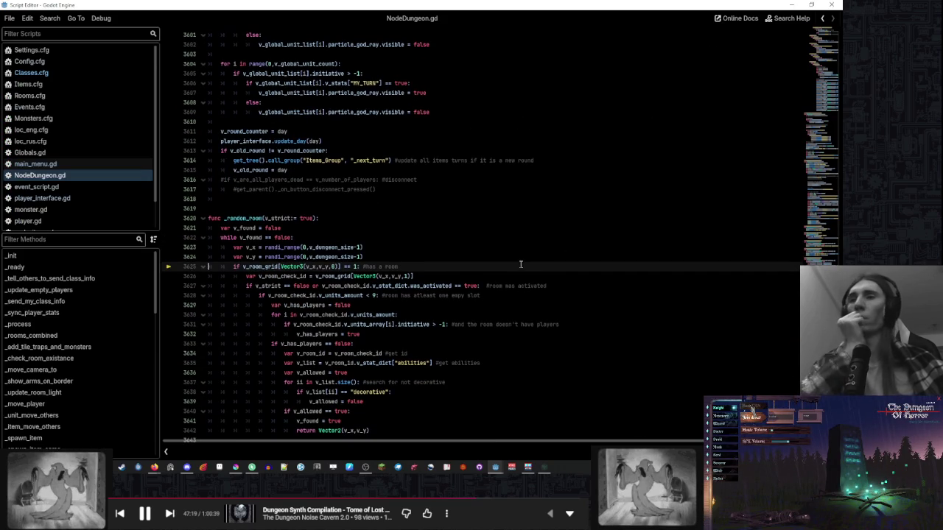
{"action": "left_click", "coordinate": [496, 470]}
{"action": "left_click", "coordinate": [304, 379]}
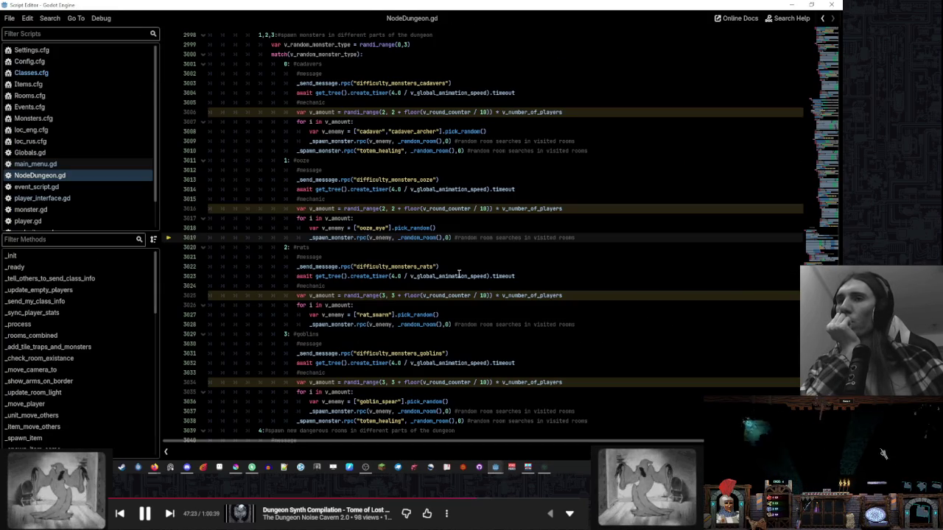
- Return to NodeDungeon.gd in the main editor and jump to the _random_room function
{"action": "mouse_move", "coordinate": [459, 275]}
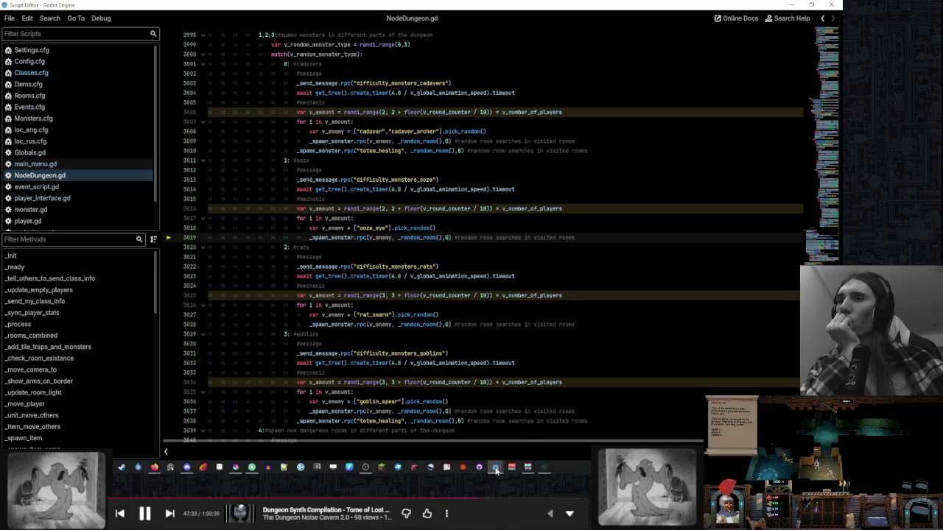
{"action": "mouse_move", "coordinate": [495, 467]}
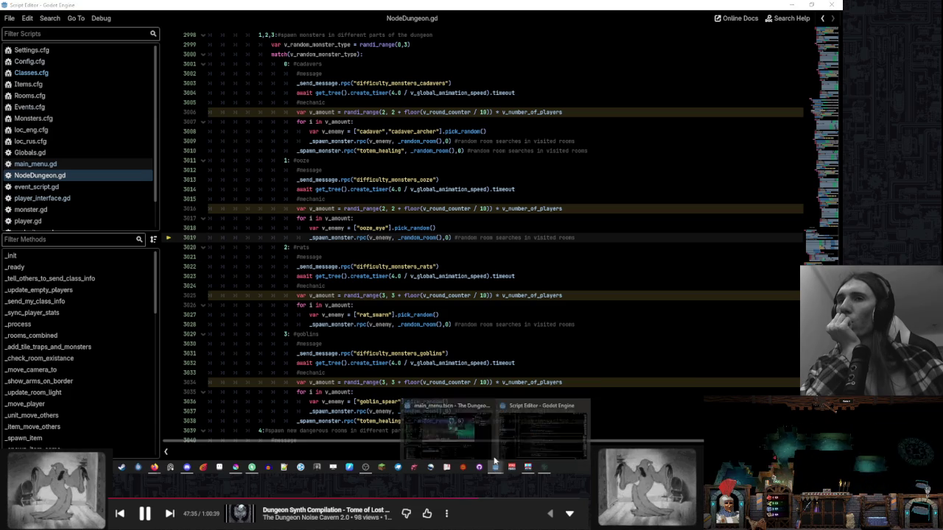
{"action": "left_click", "coordinate": [470, 428]}
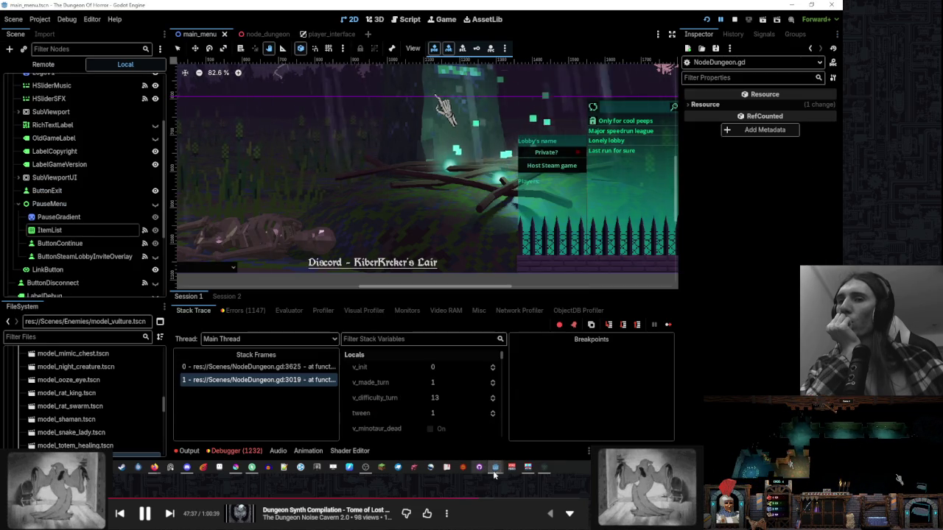
{"action": "left_click", "coordinate": [557, 431]}
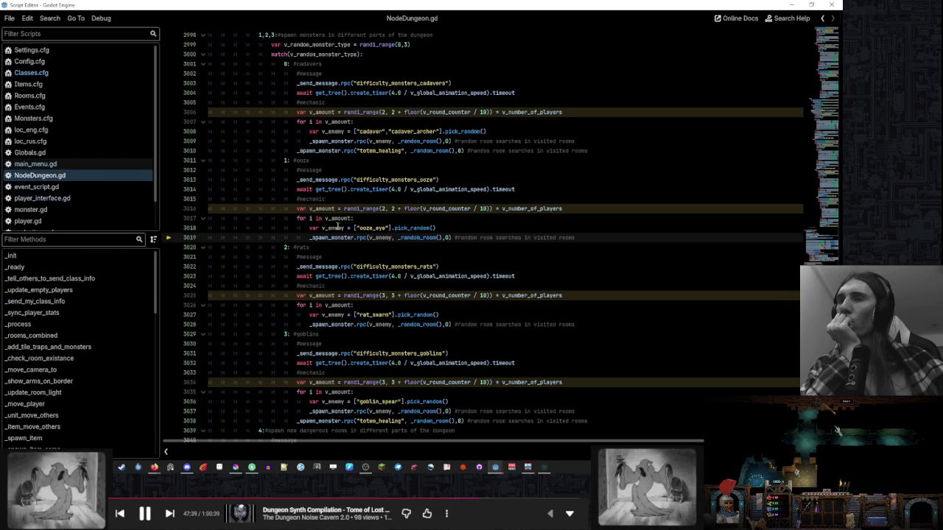
{"action": "scroll", "coordinate": [94, 344], "scroll_direction": "down", "scroll_amount": 10}
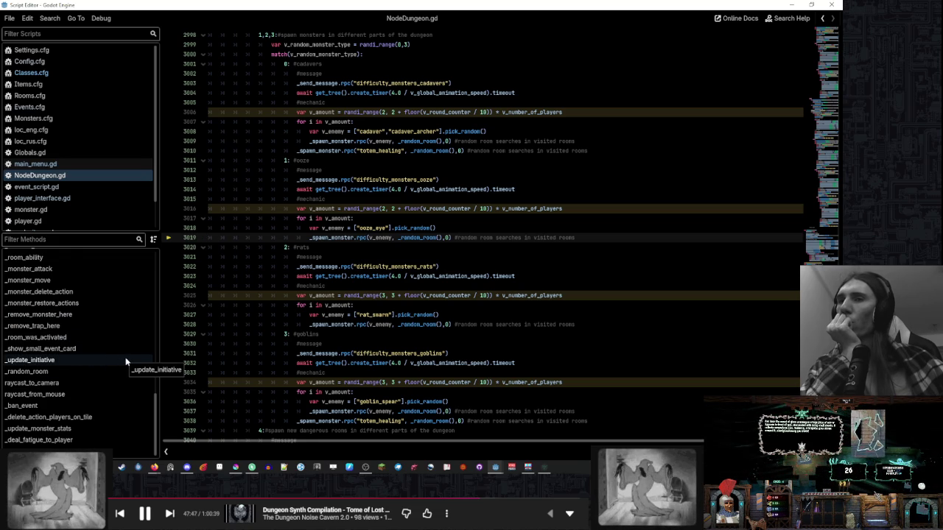
{"action": "left_click", "coordinate": [113, 370]}
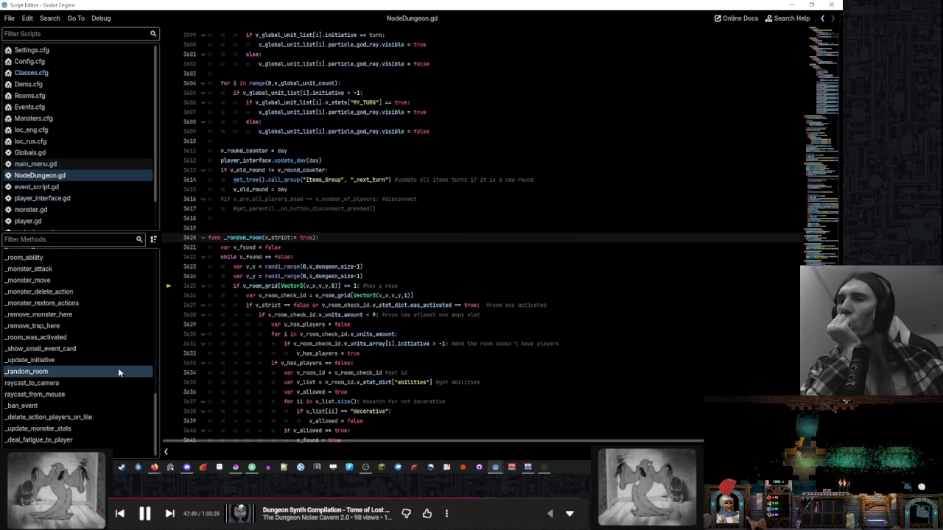
- Read through _random_room's room check on lines 3624-3625 up to the v_found declaration
{"action": "left_click", "coordinate": [356, 250]}
{"action": "scroll", "coordinate": [357, 254], "scroll_direction": "down", "scroll_amount": 4}
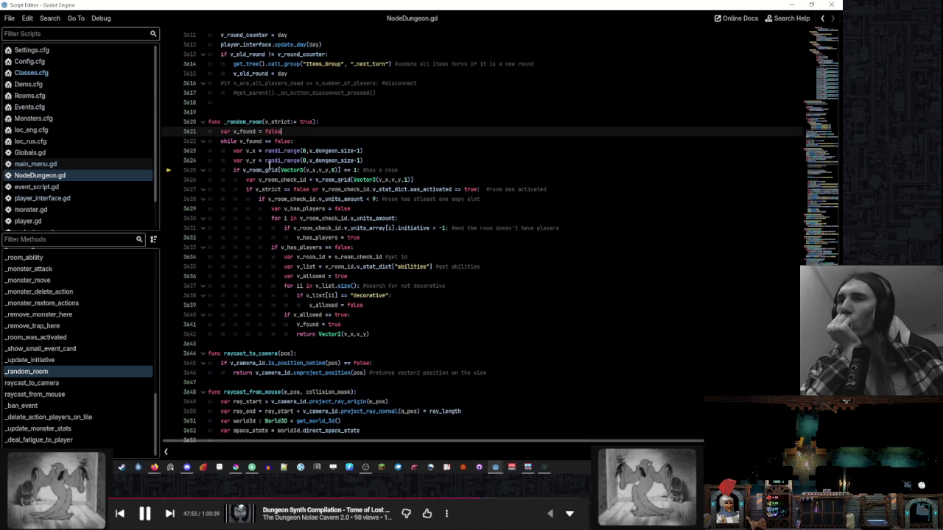
{"action": "mouse_move", "coordinate": [286, 159]}
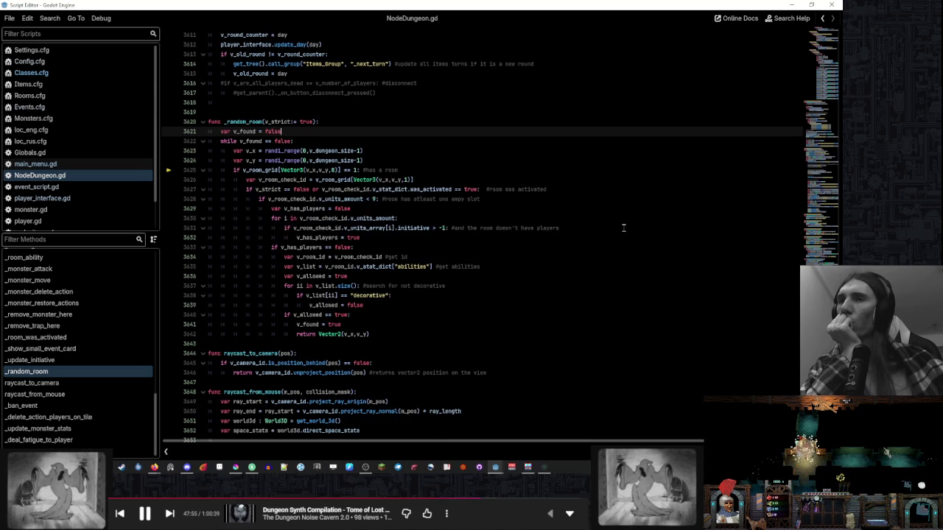
{"action": "left_click", "coordinate": [457, 160]}
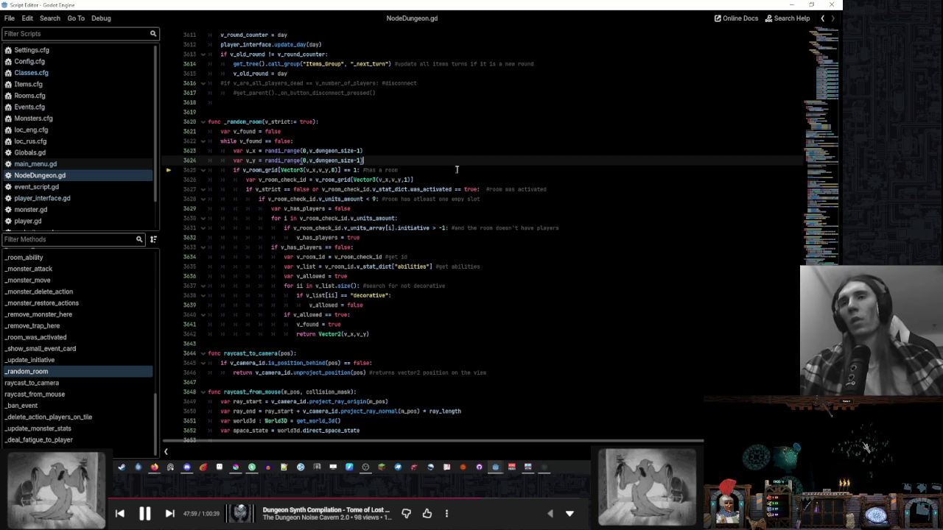
{"action": "left_click", "coordinate": [455, 172]}
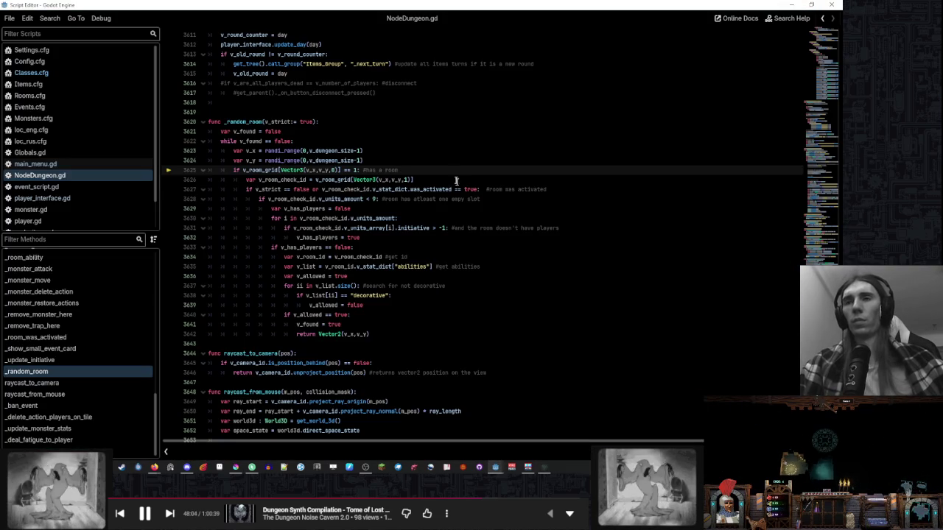
{"action": "left_click", "coordinate": [443, 159]}
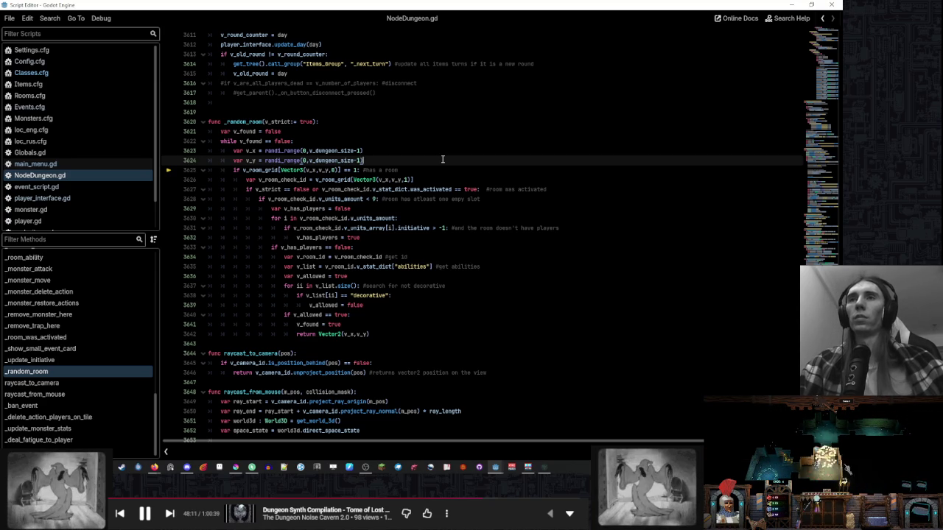
{"action": "left_click", "coordinate": [441, 151]}
{"action": "left_click", "coordinate": [442, 141]}
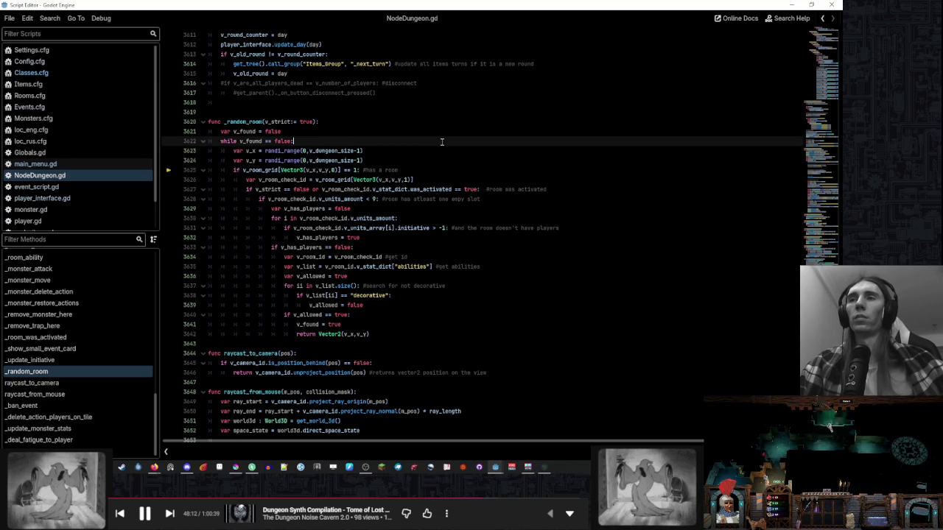
- Add the v_number_of_check variable below var v_found and set its limit to 500
{"action": "left_click", "coordinate": [447, 130]}
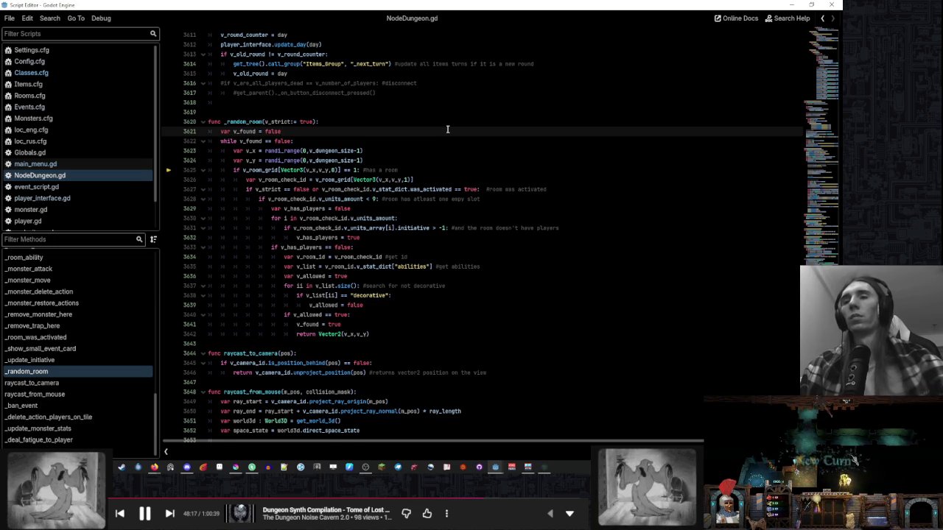
{"action": "key", "text": "Return"}
{"action": "type", "text": "var v_number_of_chec"}
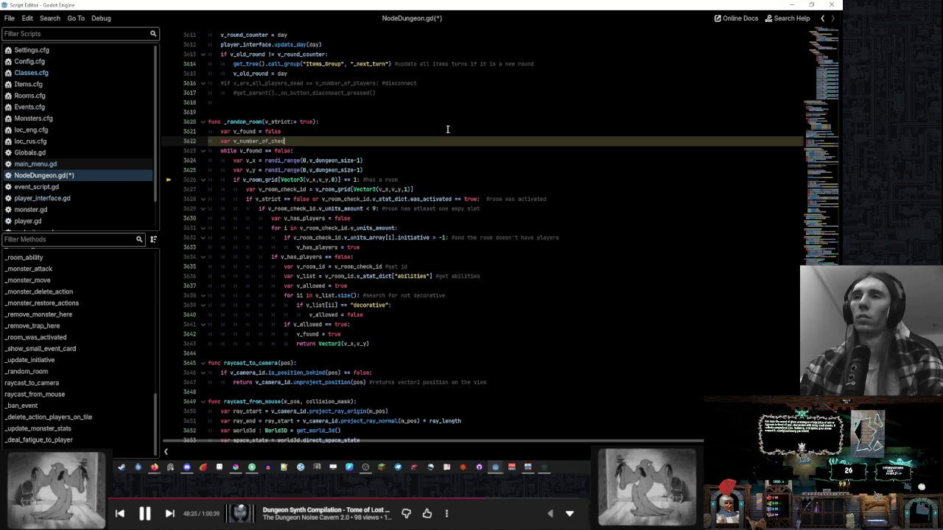
{"action": "type", "text": "k = 100"}
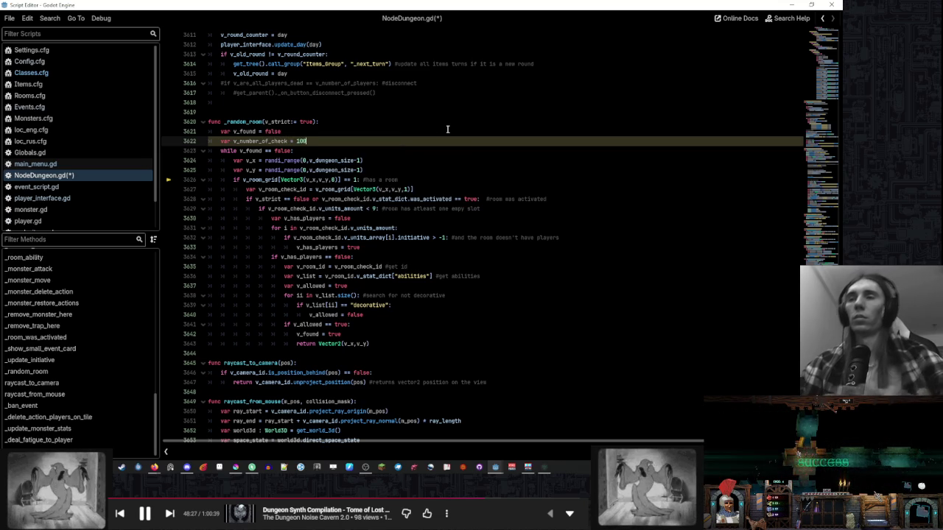
{"action": "type", "text": "200"}
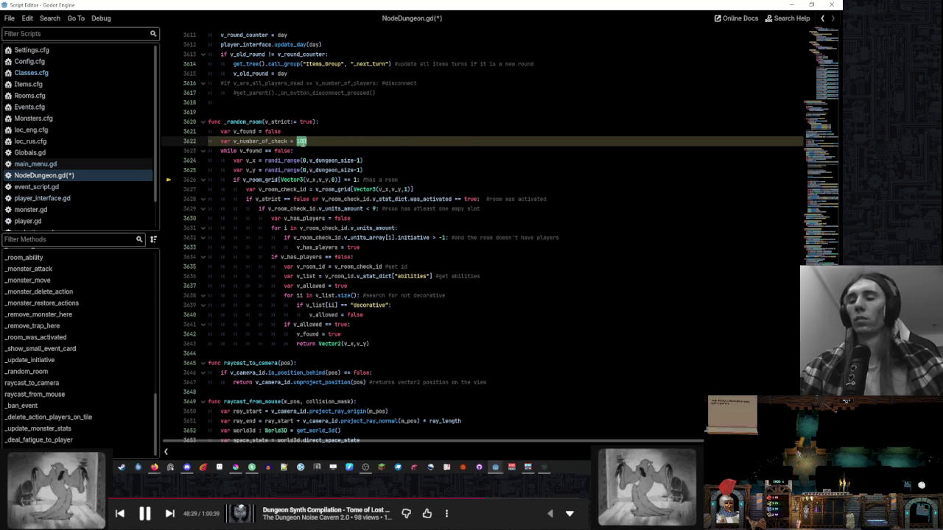
{"action": "double_click", "coordinate": [301, 141]}
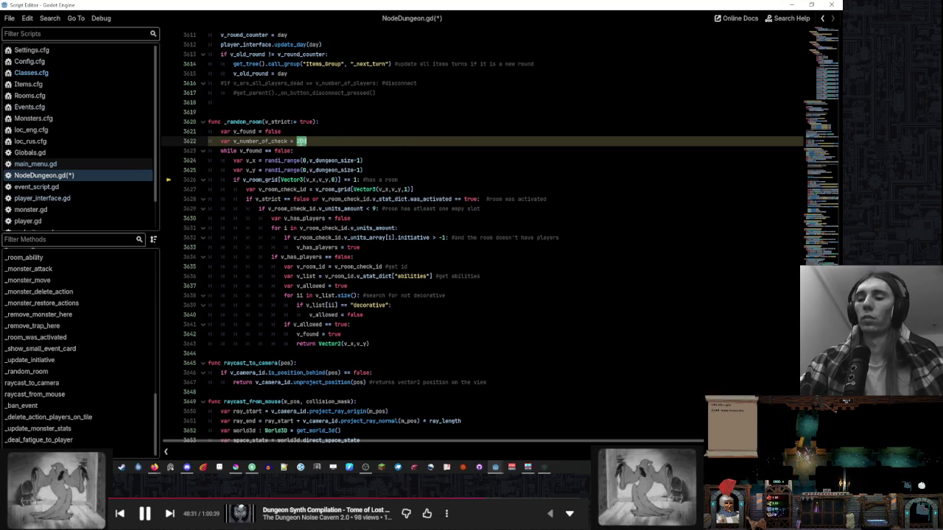
{"action": "type", "text": "500"}
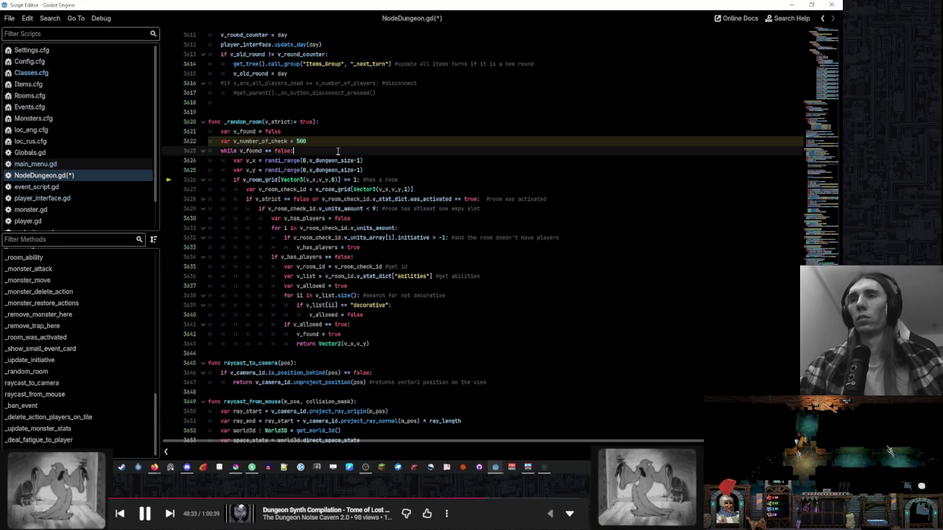
- Add 'v_number_of_check -= 1' inside the while loop
{"action": "key", "text": "Return"}
{"action": "type", "text": "v_number_of_check "}
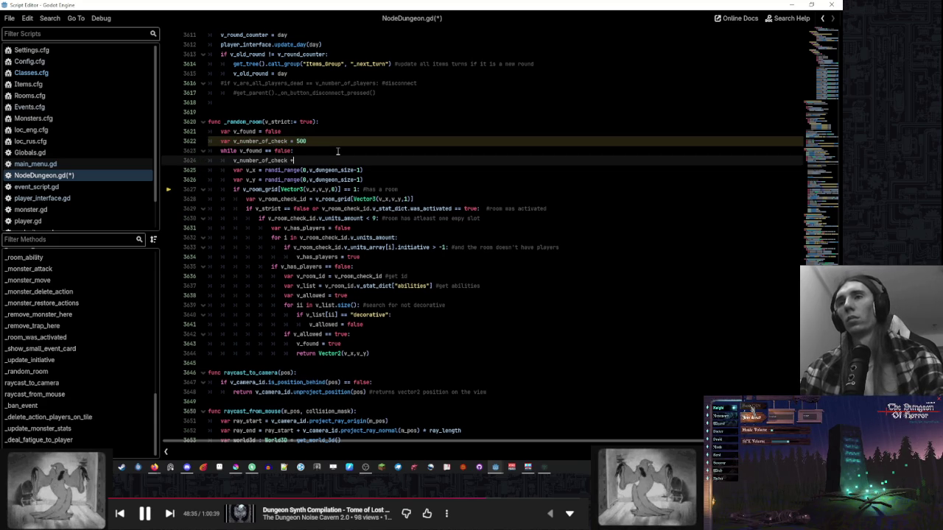
{"action": "type", "text": "-= 1"}
{"action": "left_click", "coordinate": [338, 151]}
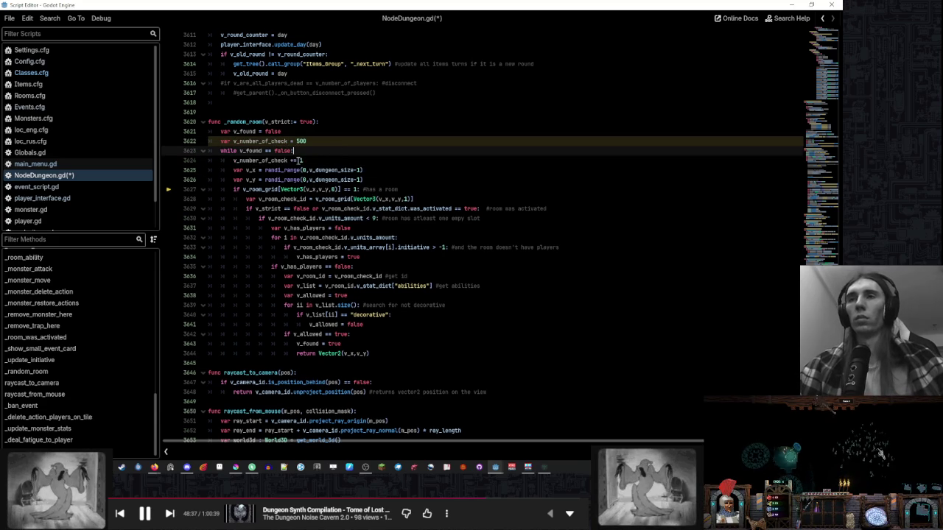
{"action": "double_click", "coordinate": [276, 160]}
- Add an 'if v_number_of_check <= 0:' block setting v_found = true after the loop's return
{"action": "left_click", "coordinate": [383, 354]}
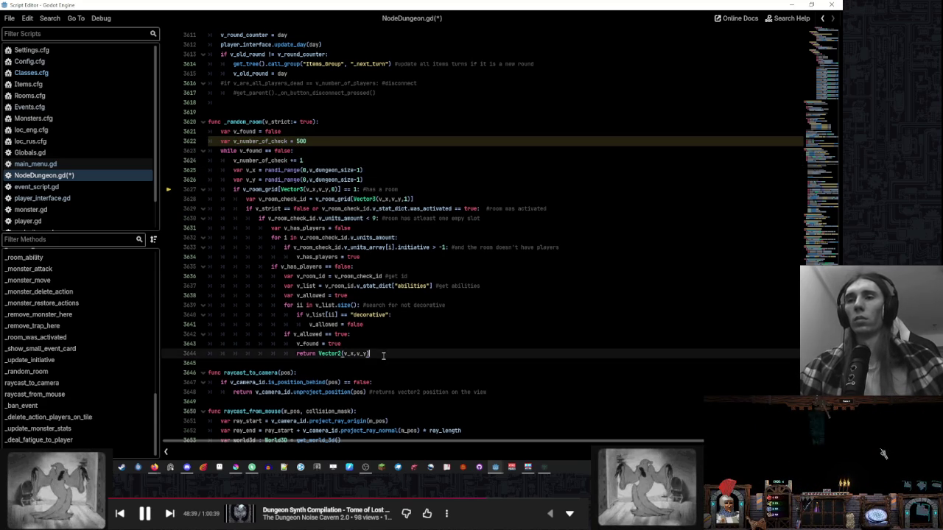
{"action": "key", "text": "Return"}
{"action": "type", "text": "if v_number_of_check <= 0:"}
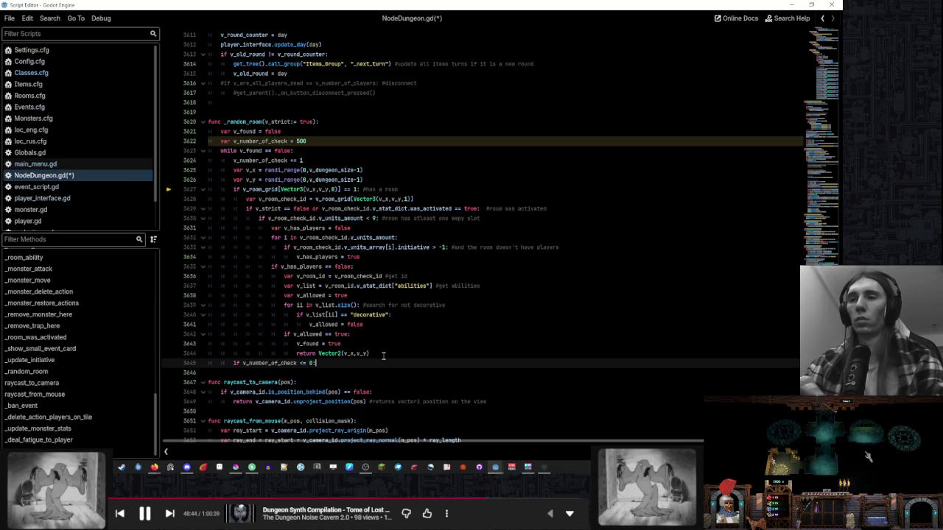
{"action": "key", "text": "Return"}
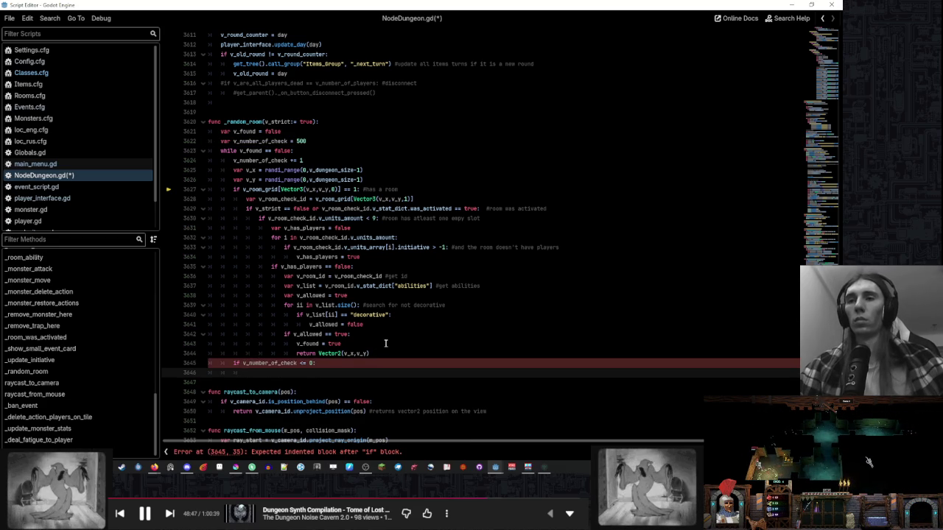
{"action": "left_click", "coordinate": [386, 344]}
{"action": "left_click", "coordinate": [331, 373]}
{"action": "type", "text": "v_found = true"}
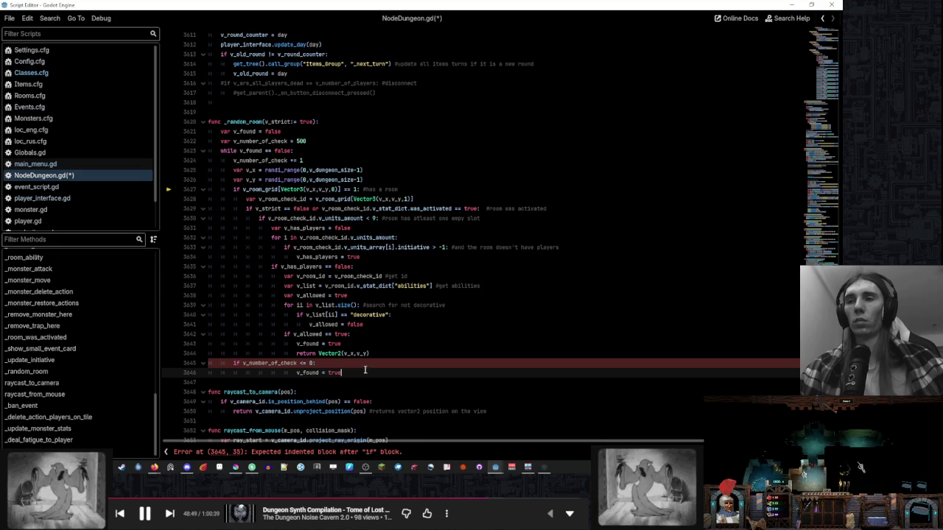
- Copy the return line under v_found = true and change it to 'return null'
{"action": "left_click", "coordinate": [370, 354]}
{"action": "key", "text": "ctrl+c"}
{"action": "left_click", "coordinate": [292, 373]}
{"action": "key", "text": "Return"}
{"action": "key", "text": "ctrl+v"}
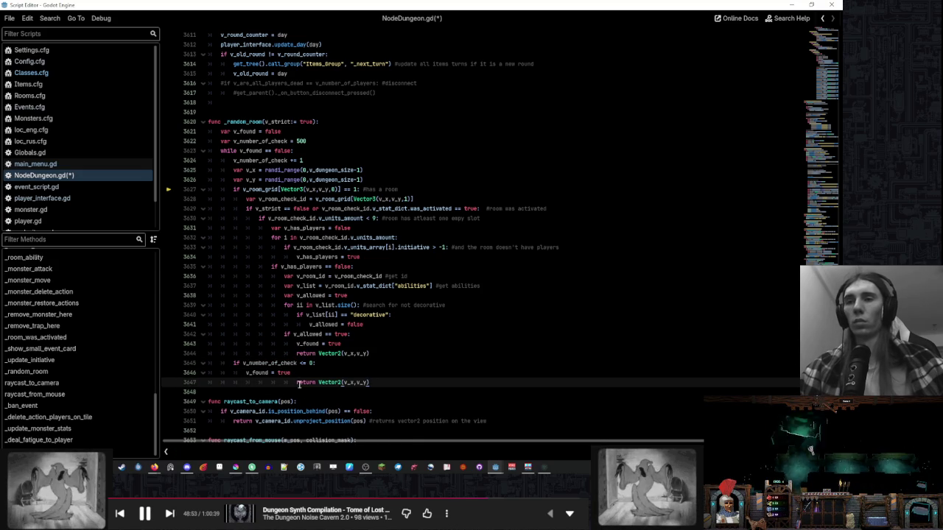
{"action": "key", "text": "shift+Tab"}
{"action": "key", "text": "shift+Tab"}
{"action": "left_click_drag", "start_coordinate": [268, 382], "coordinate": [320, 382]}
{"action": "type", "text": "null"}
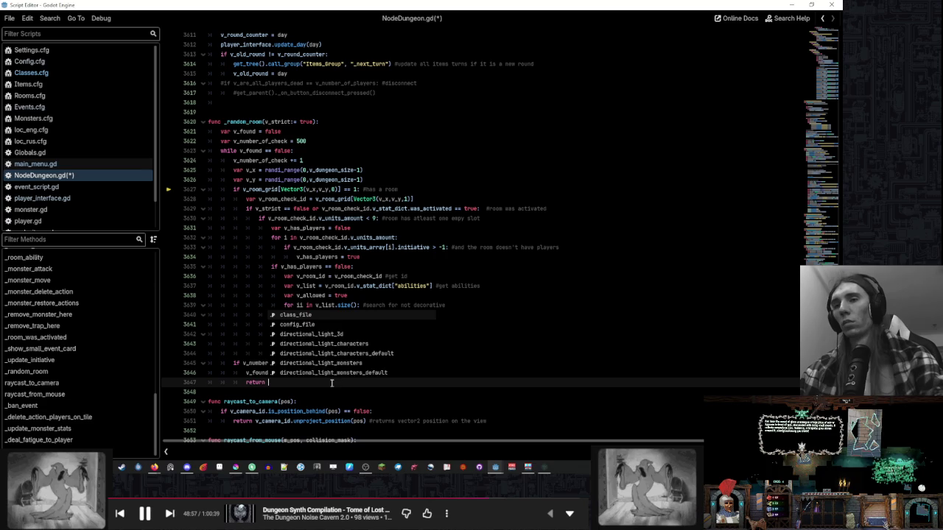
{"action": "key", "text": "Escape"}
- Review the edited function and select the _random_room name for searching
{"action": "scroll", "coordinate": [331, 382], "scroll_direction": "up", "scroll_amount": 1}
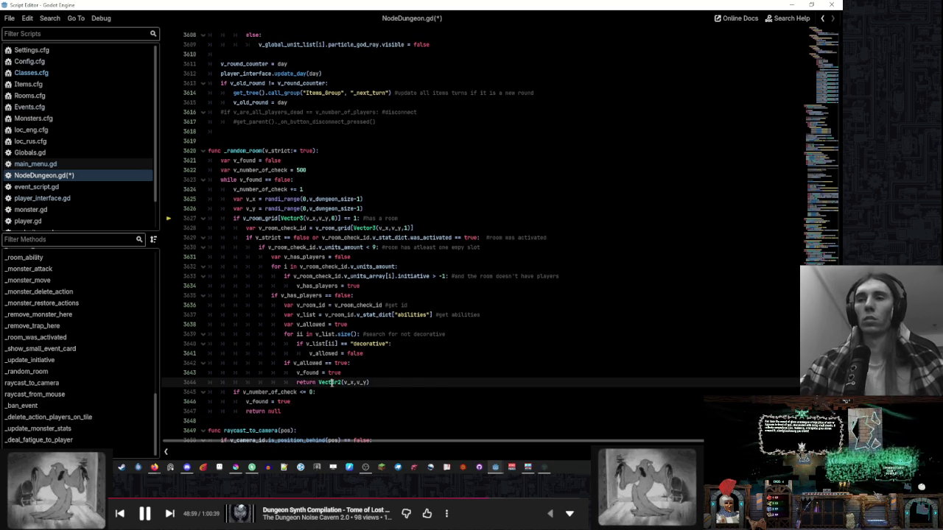
{"action": "left_click", "coordinate": [435, 377]}
{"action": "left_click", "coordinate": [416, 216]}
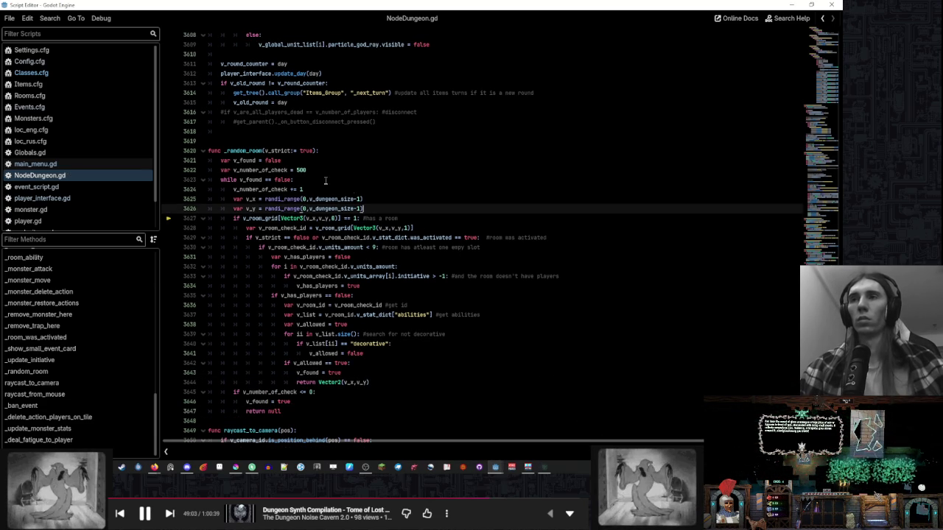
{"action": "double_click", "coordinate": [243, 151]}
{"action": "left_click", "coordinate": [462, 197]}
- Search all project files for _random_room and enlarge the results list
{"action": "key", "text": "ctrl+shift+f"}
{"action": "key", "text": "ctrl+v"}
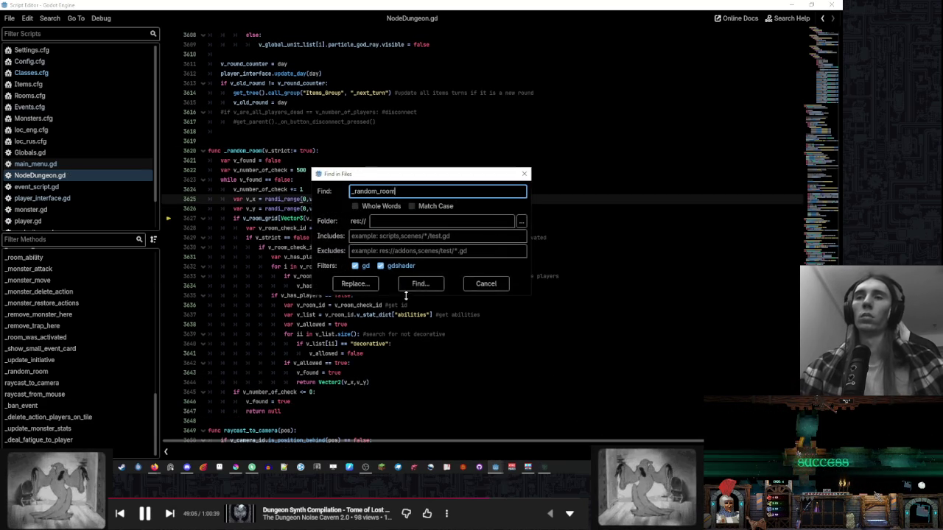
{"action": "key", "text": "Escape"}
{"action": "mouse_move", "coordinate": [498, 464]}
{"action": "left_click", "coordinate": [448, 425]}
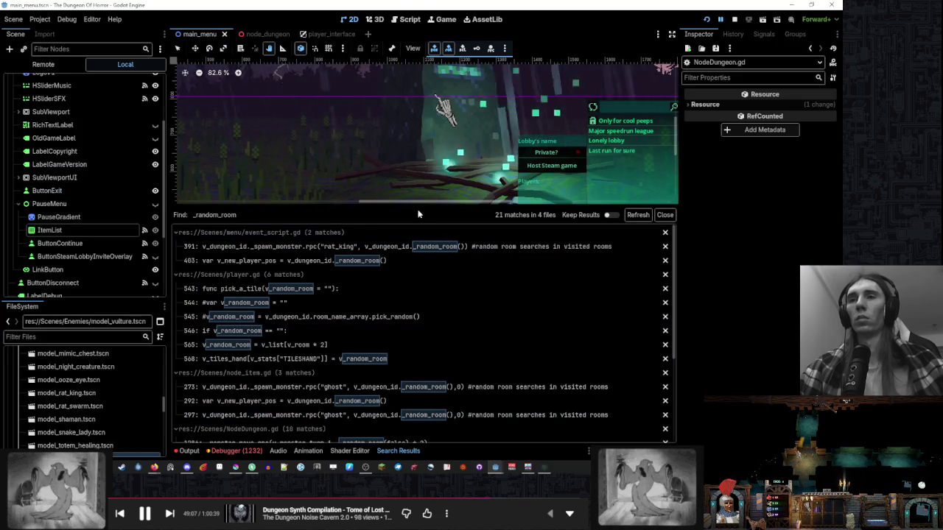
{"action": "left_click_drag", "start_coordinate": [417, 200], "coordinate": [425, 73]}
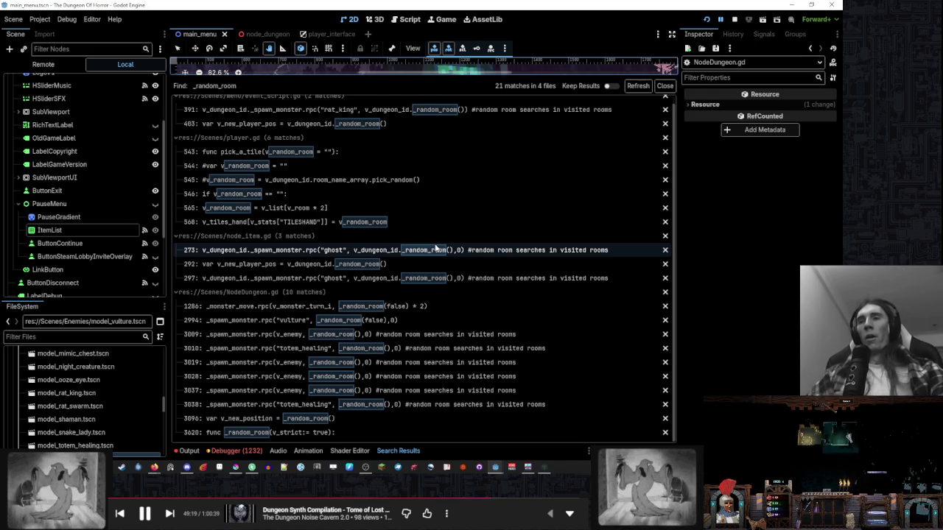
{"action": "scroll", "coordinate": [433, 298], "scroll_direction": "up", "scroll_amount": 1}
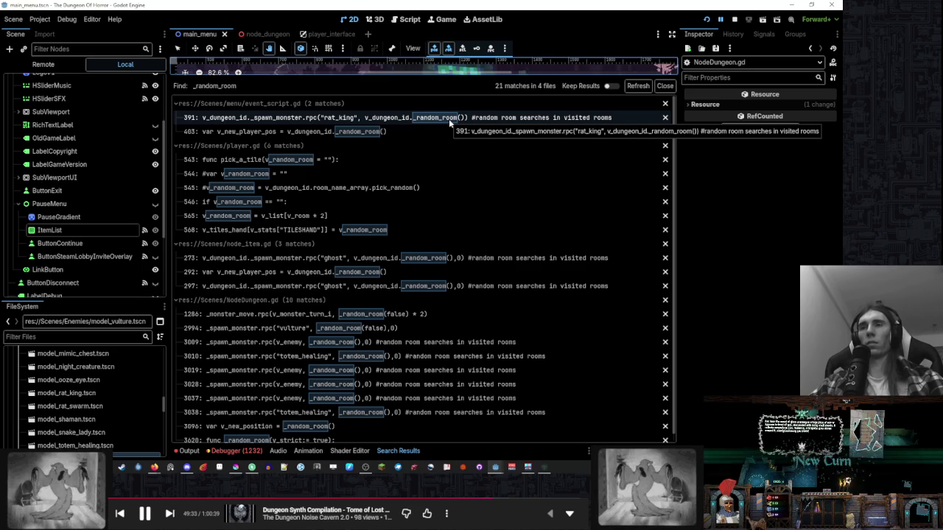
- Review the rat_king and portal_teleport calls in event_script.gd, then show the debugger's stack trace
{"action": "left_click", "coordinate": [449, 119]}
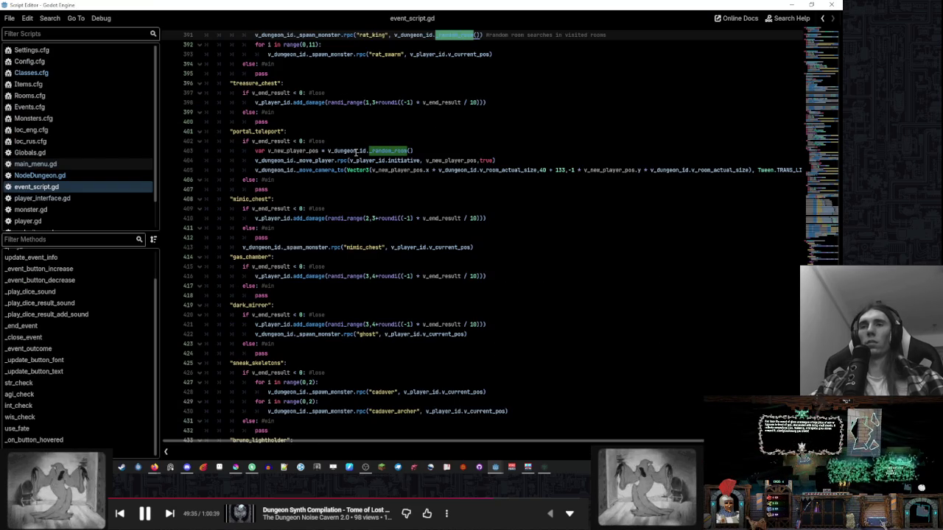
{"action": "left_click", "coordinate": [357, 151]}
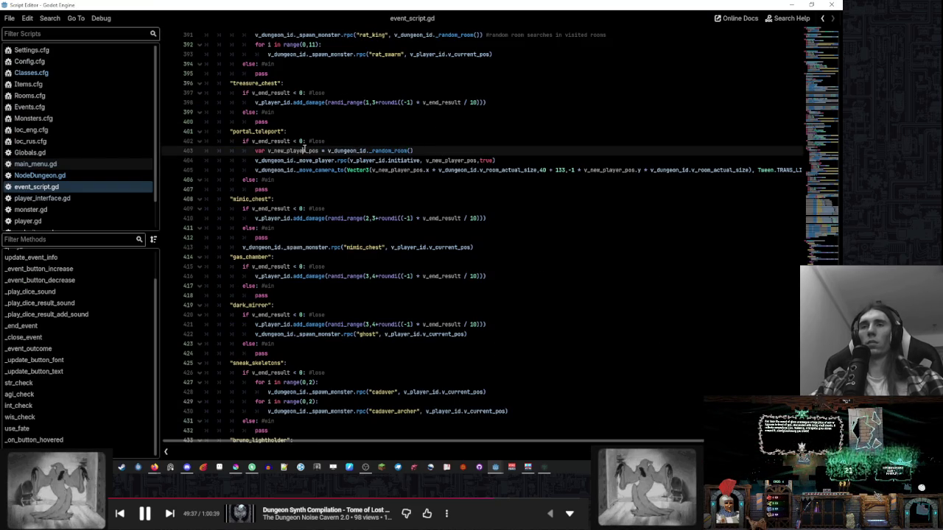
{"action": "double_click", "coordinate": [303, 149]}
{"action": "left_click", "coordinate": [440, 150]}
{"action": "left_click", "coordinate": [315, 159]}
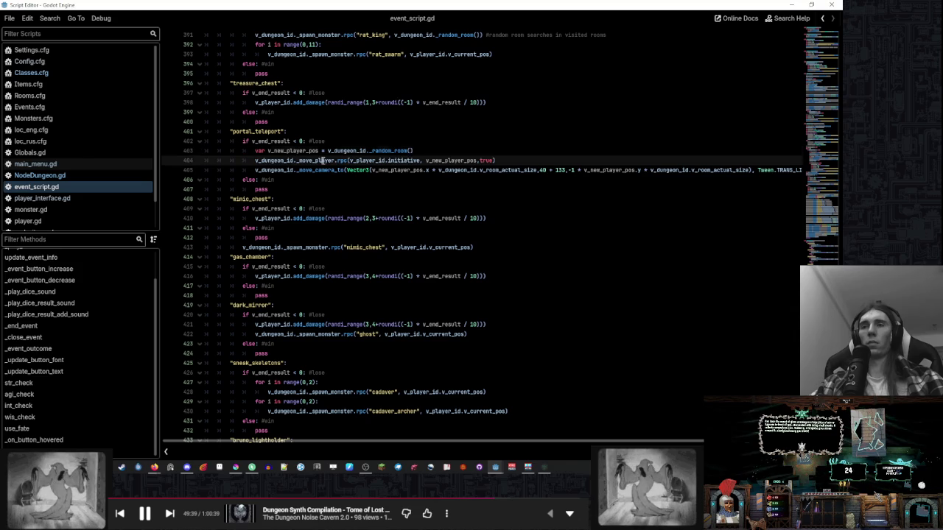
{"action": "scroll", "coordinate": [406, 159], "scroll_direction": "up", "scroll_amount": 3}
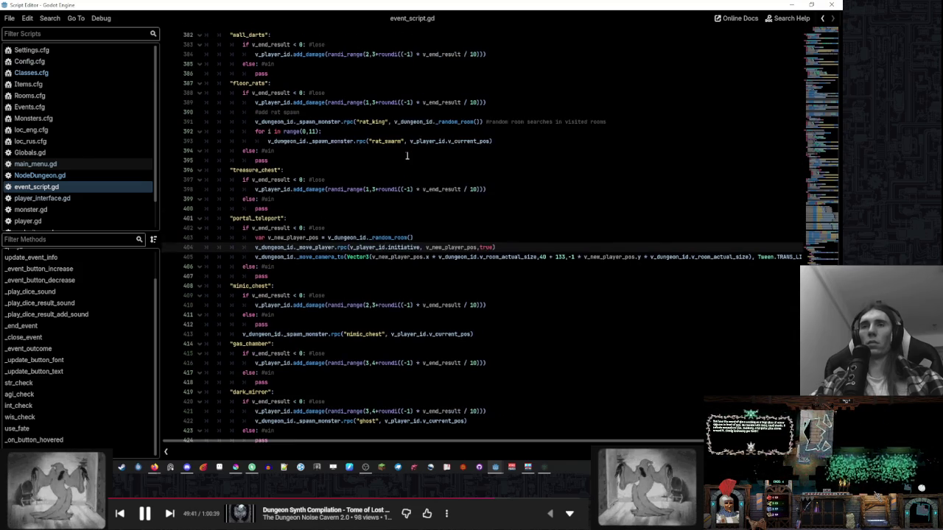
{"action": "left_click", "coordinate": [337, 140]}
{"action": "left_click", "coordinate": [96, 175]}
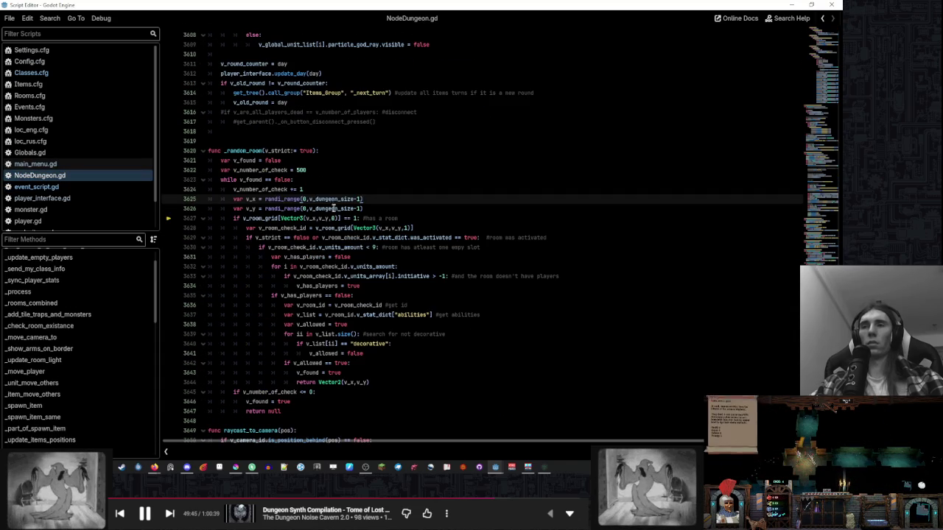
{"action": "left_click", "coordinate": [496, 470]}
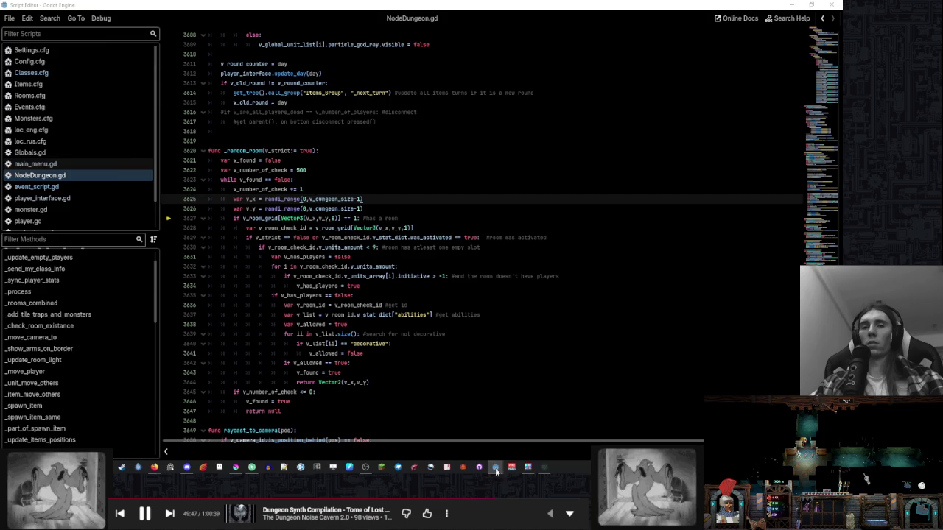
{"action": "left_click", "coordinate": [234, 451]}
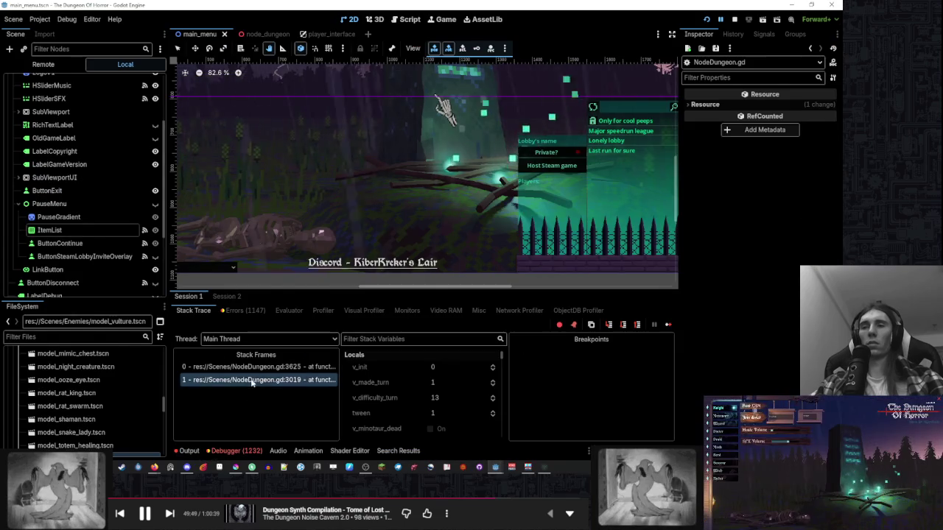
- Add an 'if v_where != null:' check at the top of _spawn_monster
{"action": "left_click", "coordinate": [251, 381]}
{"action": "left_click", "coordinate": [331, 238], "text": "ctrl"}
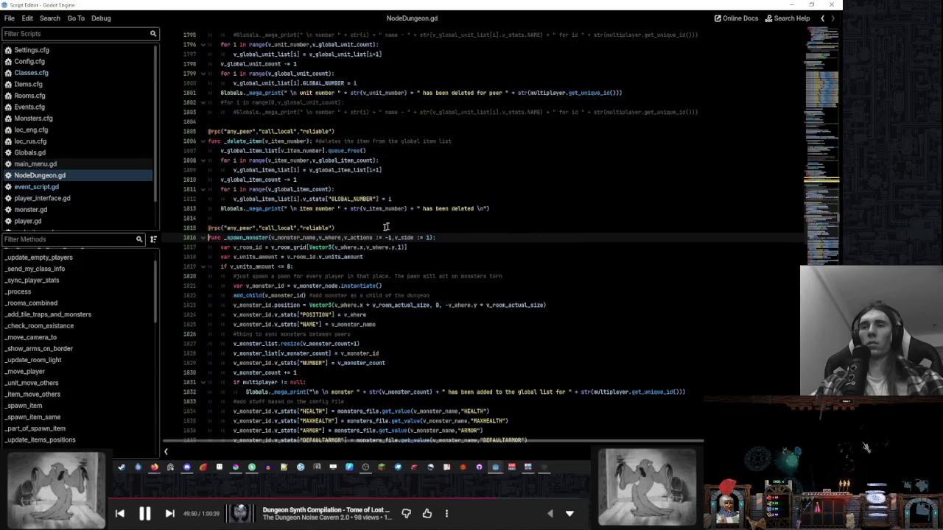
{"action": "double_click", "coordinate": [333, 238]}
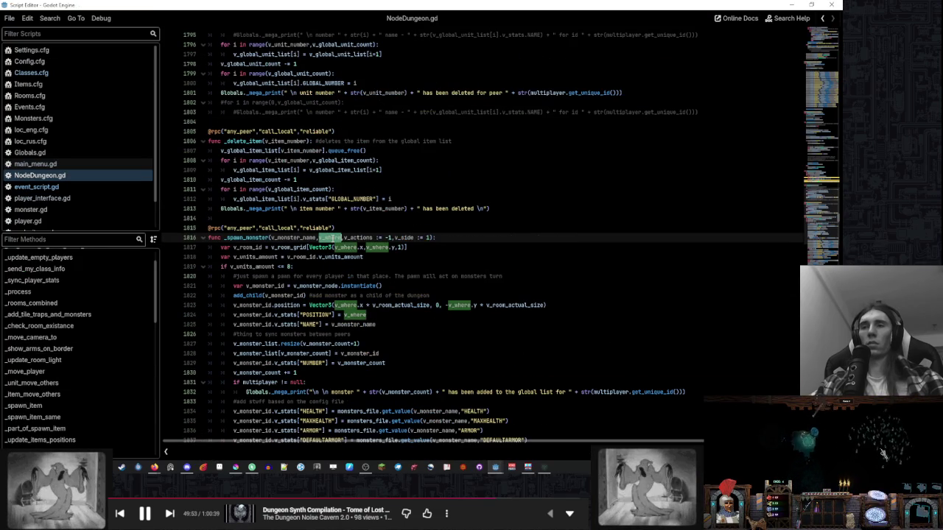
{"action": "scroll", "coordinate": [445, 247], "scroll_direction": "down", "scroll_amount": 5}
{"action": "scroll", "coordinate": [445, 247], "scroll_direction": "down", "scroll_amount": 12}
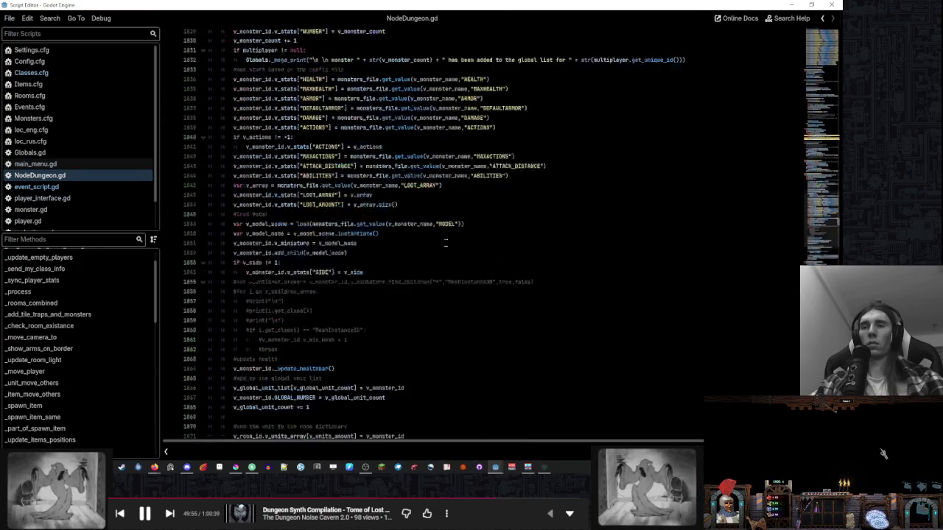
{"action": "scroll", "coordinate": [448, 231], "scroll_direction": "up", "scroll_amount": 7}
{"action": "scroll", "coordinate": [448, 231], "scroll_direction": "down", "scroll_amount": 4}
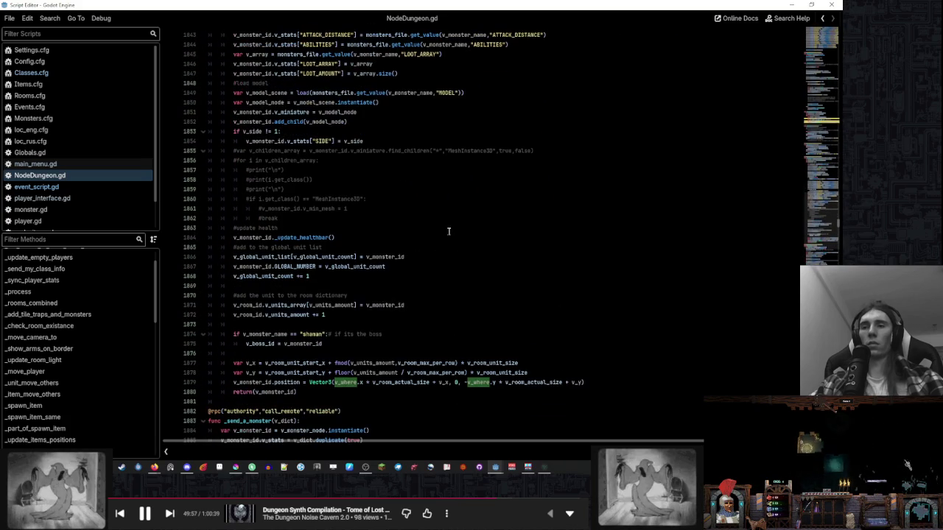
{"action": "scroll", "coordinate": [458, 232], "scroll_direction": "up", "scroll_amount": 15}
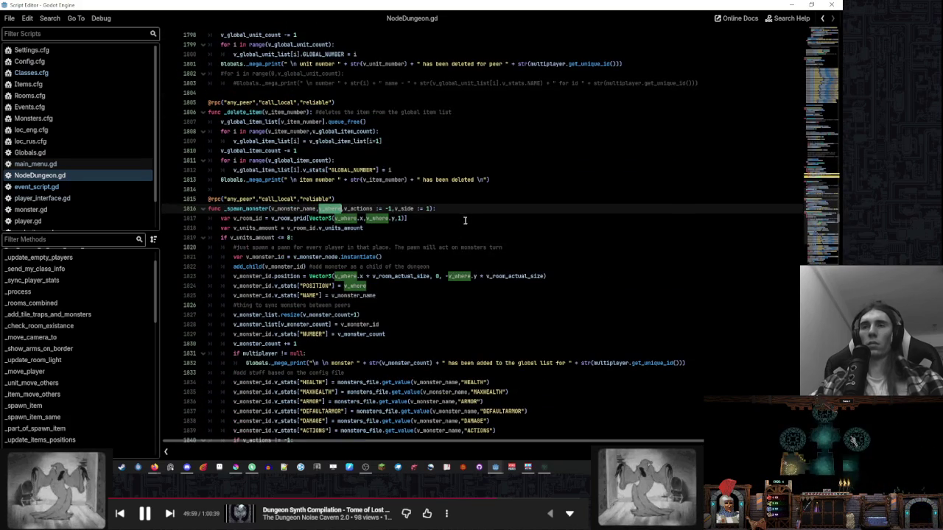
{"action": "left_click", "coordinate": [468, 209]}
{"action": "key", "text": "Return"}
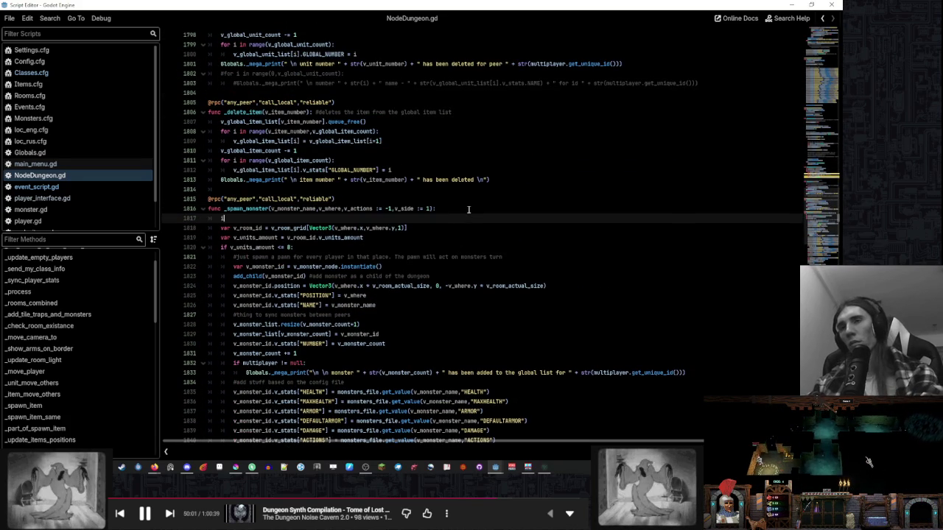
{"action": "type", "text": "if v_where != "}
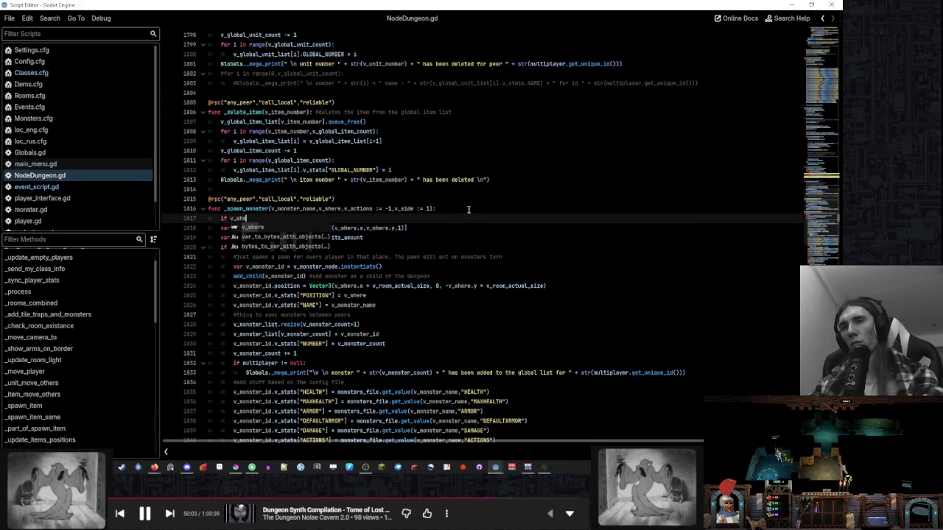
{"action": "type", "text": "ul"}
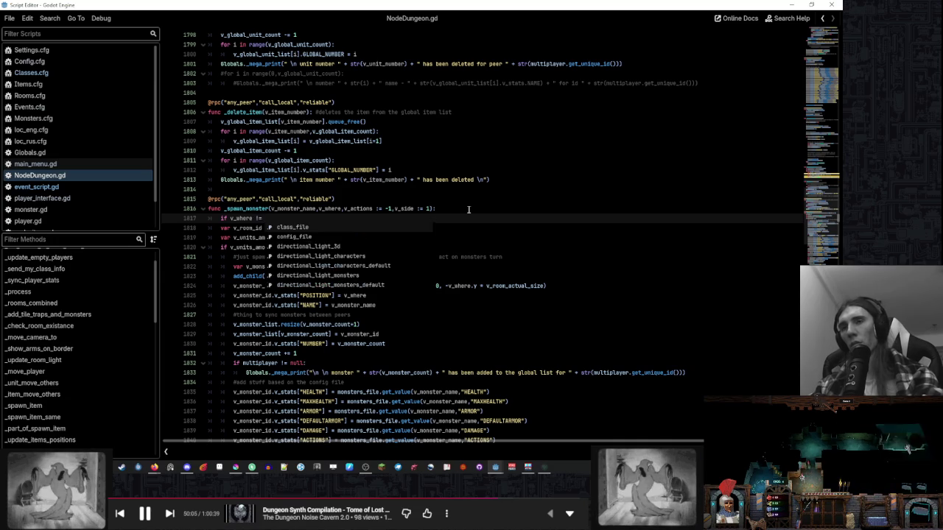
{"action": "key", "text": "BackSpace"}
{"action": "key", "text": "BackSpace"}
{"action": "type", "text": "null:"}
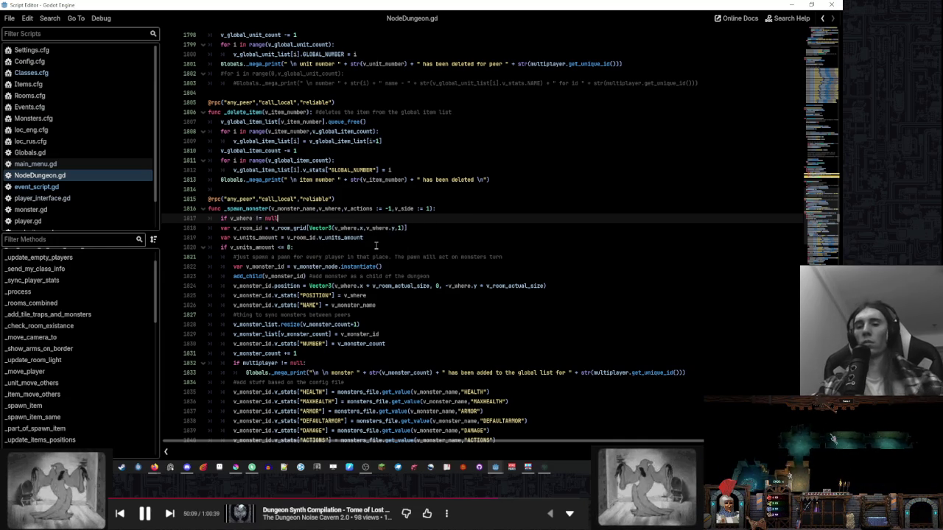
- Indent the rest of _spawn_monster's body (lines 1858–1881) one level under the null check
{"action": "left_click", "coordinate": [267, 229]}
{"action": "mouse_move", "coordinate": [266, 229]}
{"action": "left_mouse_down"}
{"action": "mouse_move", "coordinate": [287, 442]}
{"action": "mouse_move", "coordinate": [298, 261]}
{"action": "mouse_move", "coordinate": [289, 257]}
{"action": "left_mouse_up"}
{"action": "key", "text": "Tab"}
{"action": "left_click", "coordinate": [618, 259]}
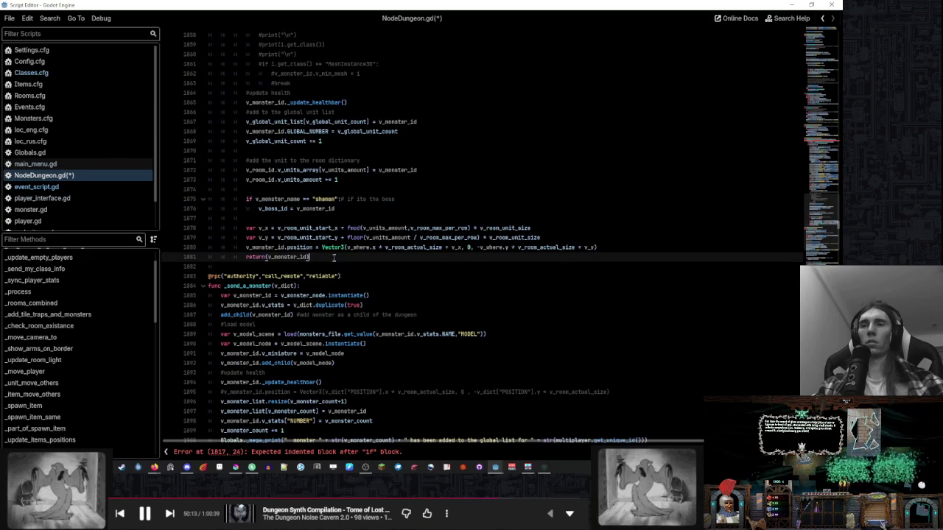
{"action": "scroll", "coordinate": [509, 201], "scroll_direction": "up", "scroll_amount": 15}
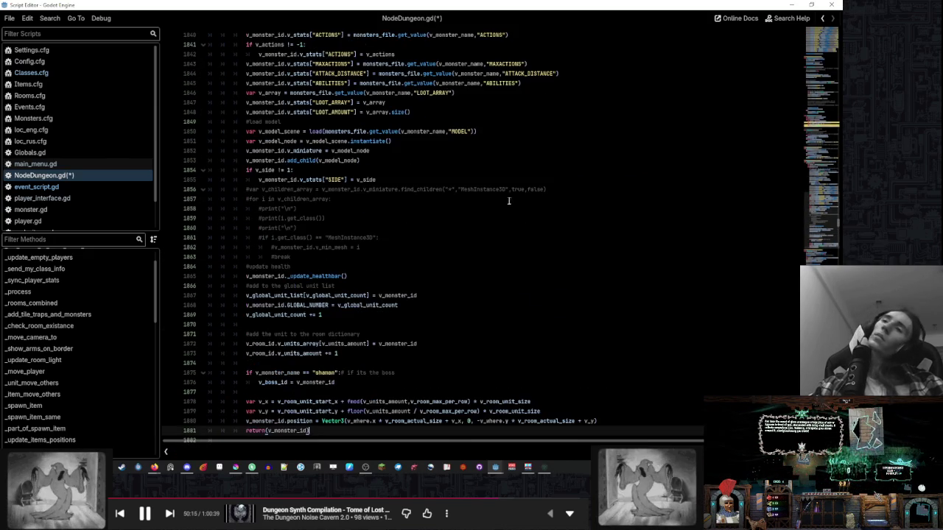
{"action": "left_click", "coordinate": [416, 188]}
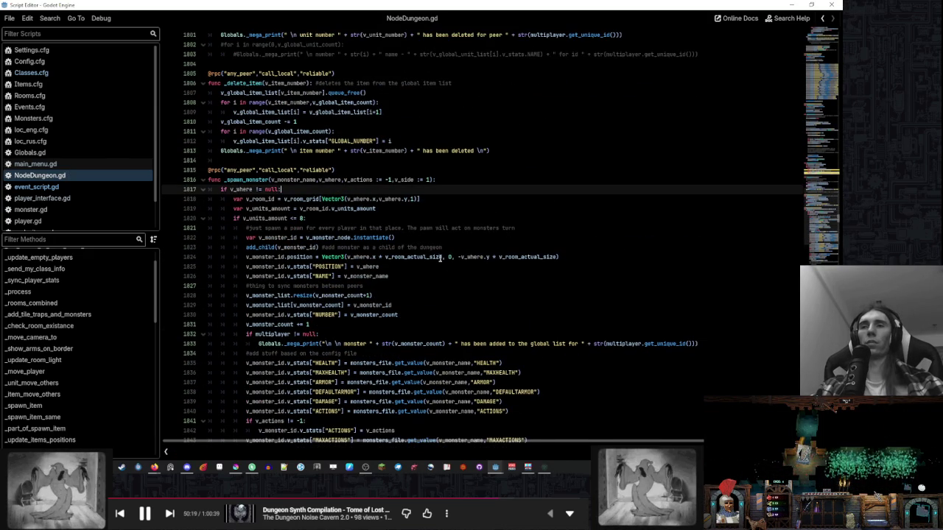
{"action": "scroll", "coordinate": [444, 258], "scroll_direction": "down", "scroll_amount": 15}
- Add an 'else:' branch after return(v_monster_id) that returns null
{"action": "left_click", "coordinate": [431, 231]}
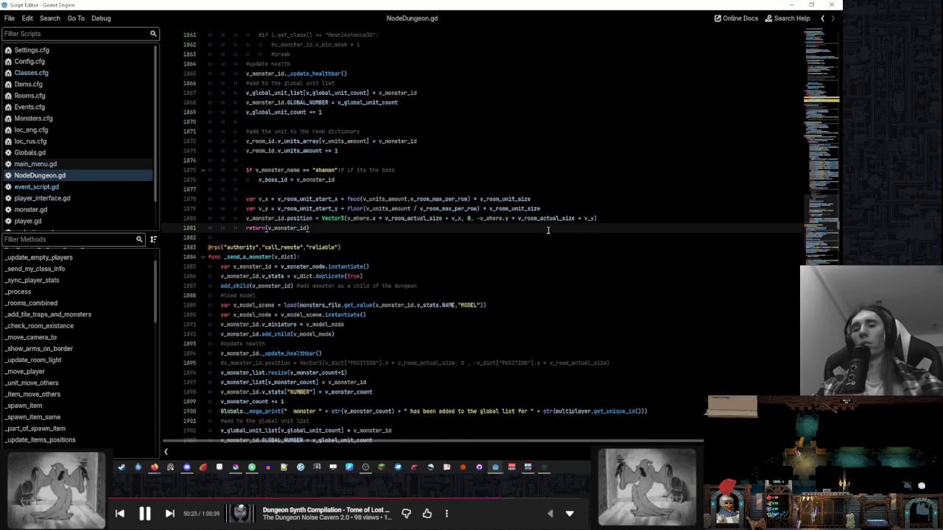
{"action": "key", "text": "Return"}
{"action": "key", "text": "BackSpace"}
{"action": "key", "text": "BackSpace"}
{"action": "type", "text": "else:"}
{"action": "key", "text": "Return"}
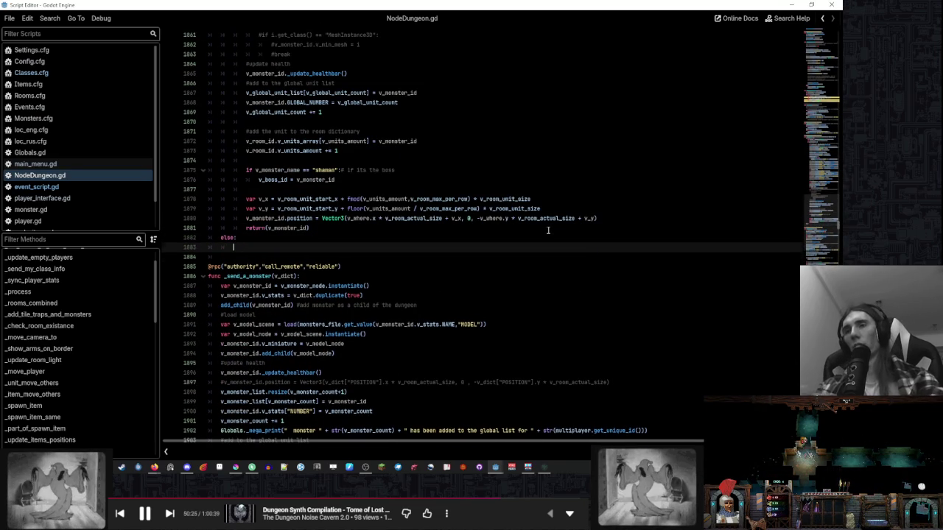
{"action": "key", "text": "ctrl+v"}
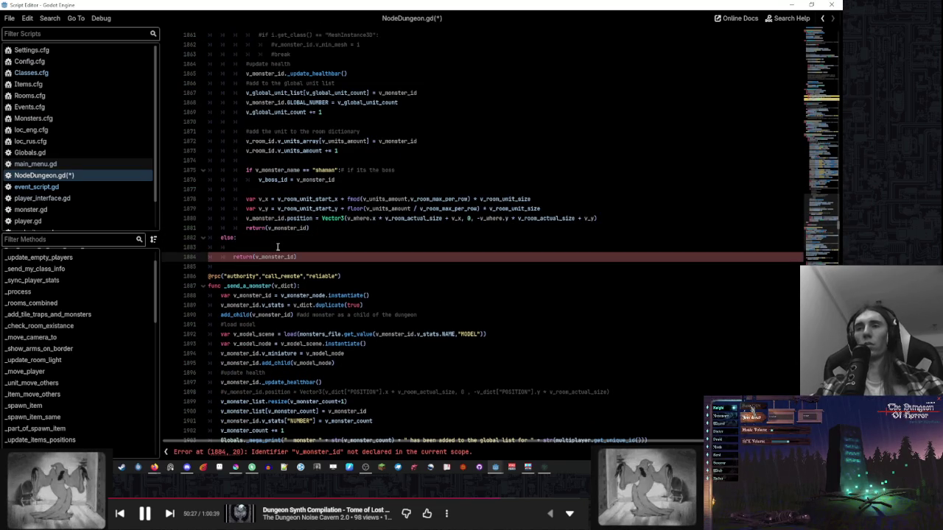
{"action": "left_click", "coordinate": [279, 247]}
{"action": "key", "text": "ctrl+x"}
{"action": "double_click", "coordinate": [274, 248]}
{"action": "type", "text": "m"}
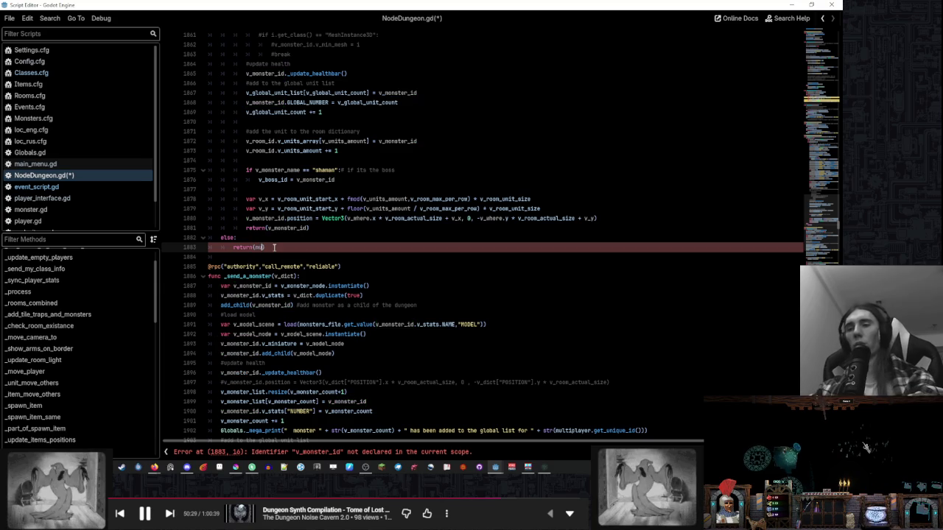
{"action": "type", "text": "ull"}
{"action": "left_click", "coordinate": [320, 238]}
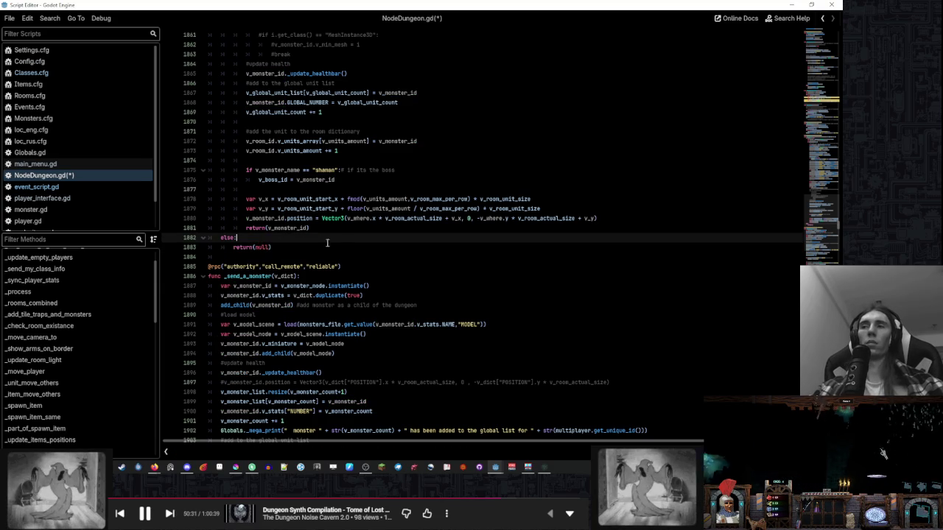
{"action": "mouse_move", "coordinate": [495, 467]}
{"action": "left_click", "coordinate": [446, 427]}
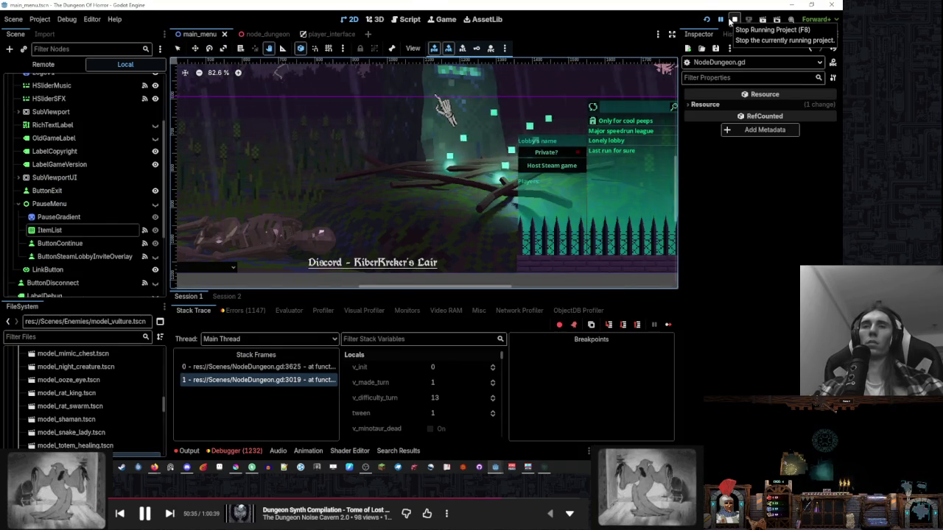
- Resume the game, switch between game and editor, then pause it to break into NodeDungeon.gd
{"action": "left_click", "coordinate": [720, 19]}
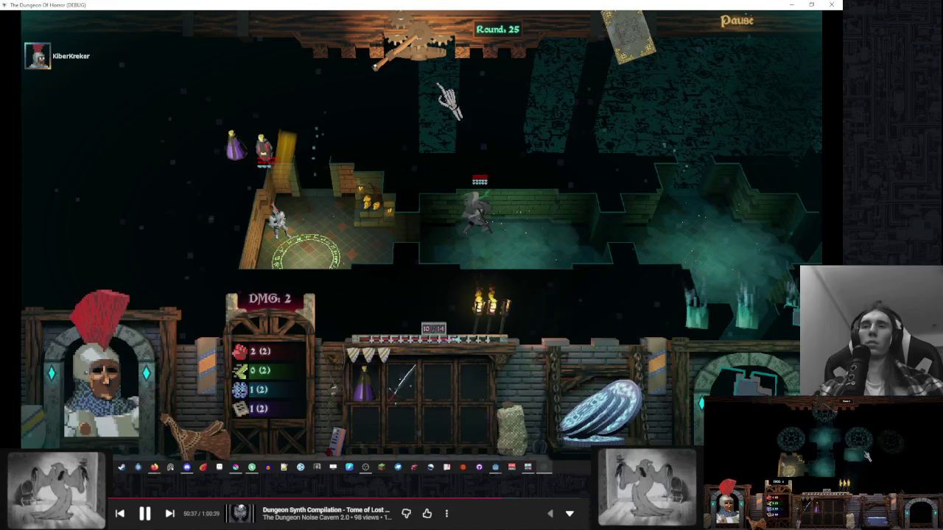
{"action": "key", "text": "alt+Tab"}
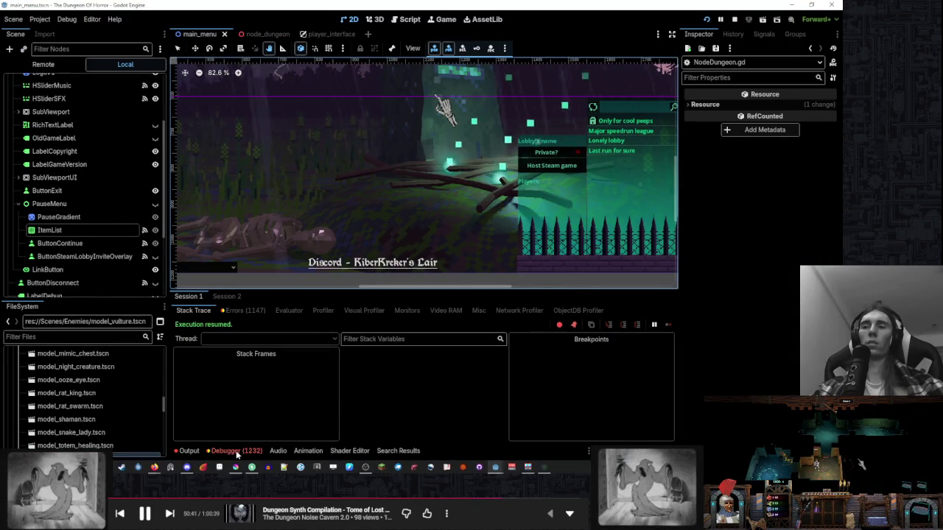
{"action": "key", "text": "alt+Tab"}
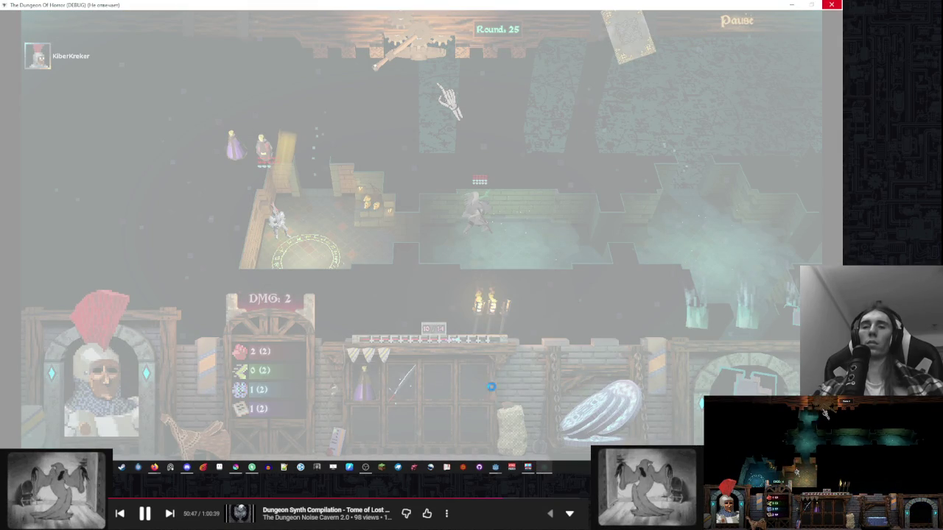
{"action": "left_click", "coordinate": [482, 444]}
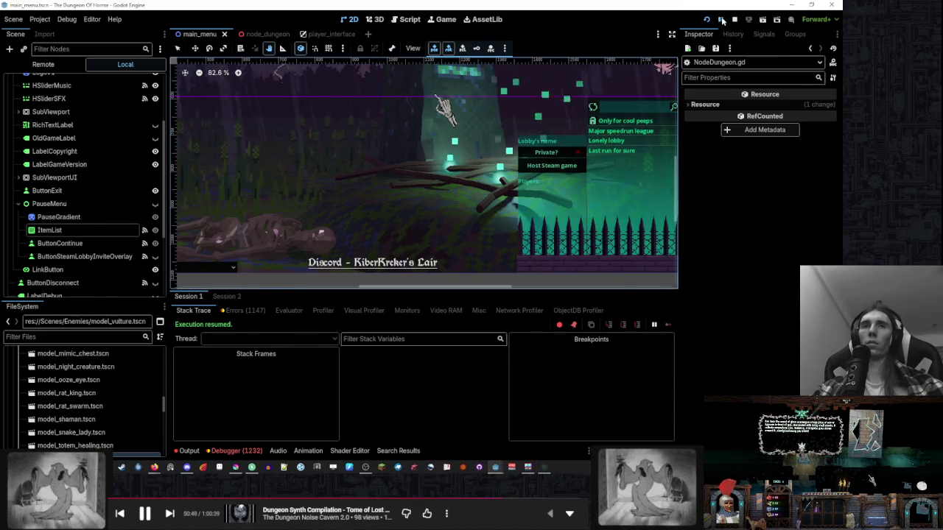
{"action": "left_click", "coordinate": [722, 20]}
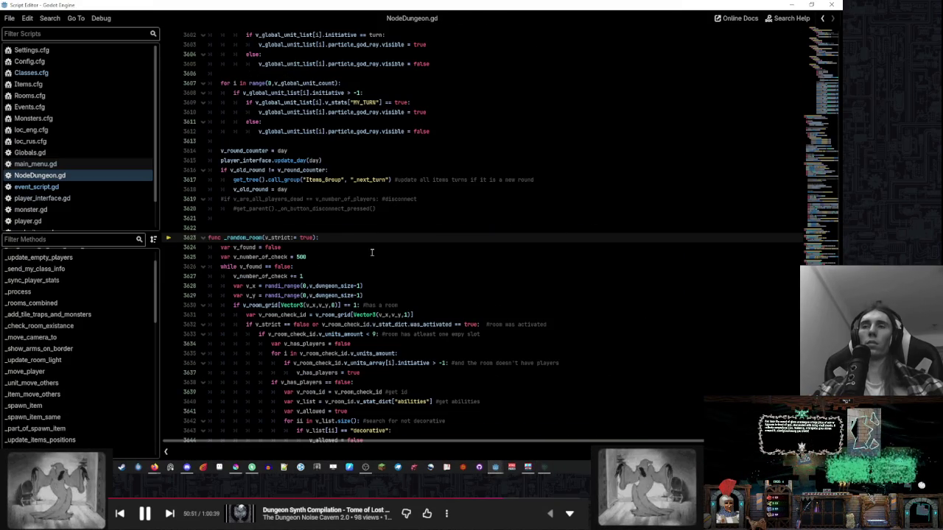
- Inspect the v_number_of_check uses, its decrement line and the random v_x line
{"action": "scroll", "coordinate": [372, 253], "scroll_direction": "down", "scroll_amount": 3}
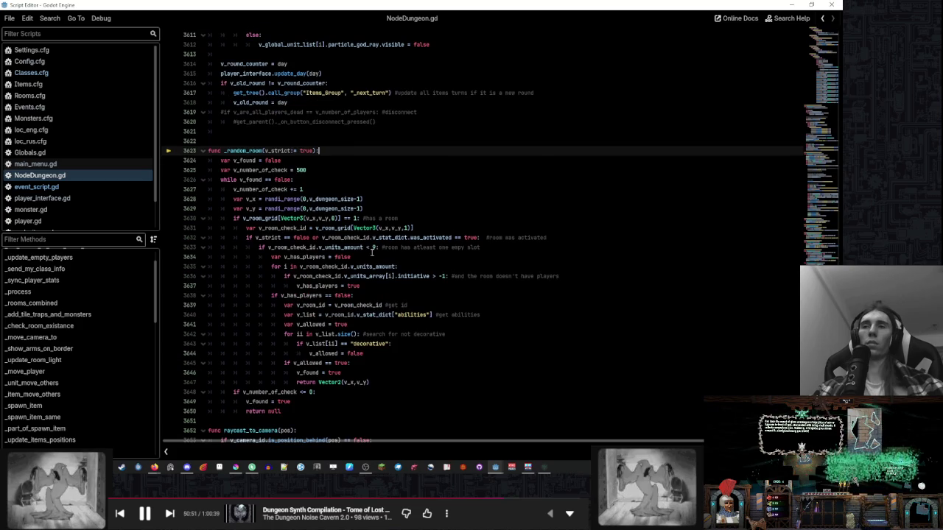
{"action": "double_click", "coordinate": [288, 393]}
{"action": "left_click", "coordinate": [291, 190]}
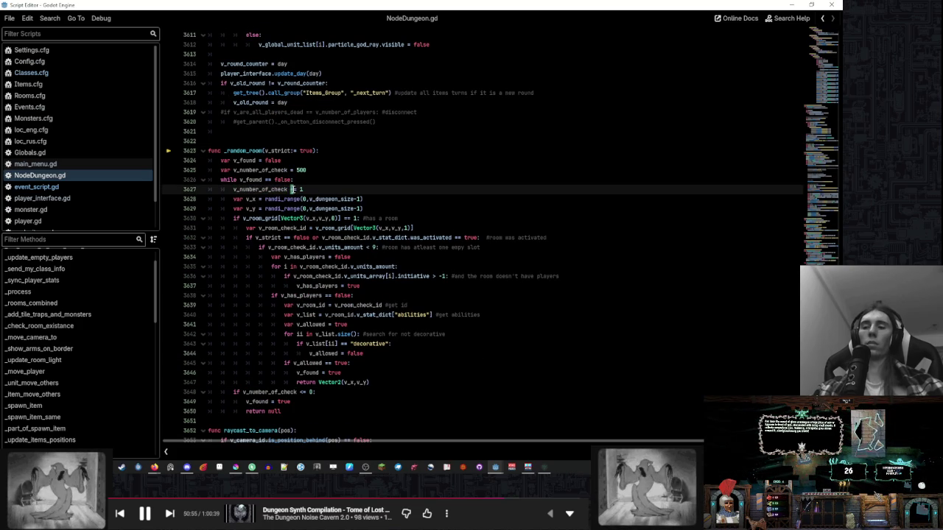
{"action": "left_click", "coordinate": [363, 199]}
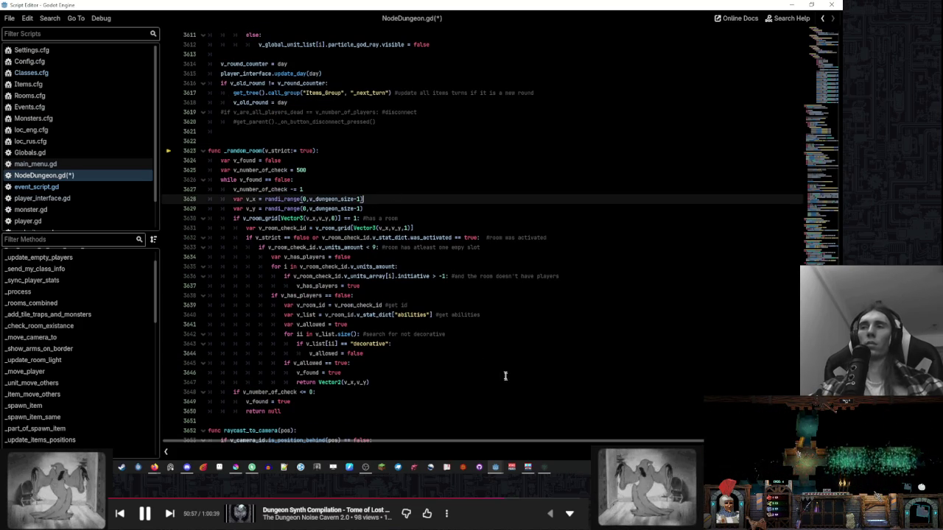
- Resume the game, then step over to the first line inside _random_room
{"action": "mouse_move", "coordinate": [495, 467]}
{"action": "left_click", "coordinate": [460, 426]}
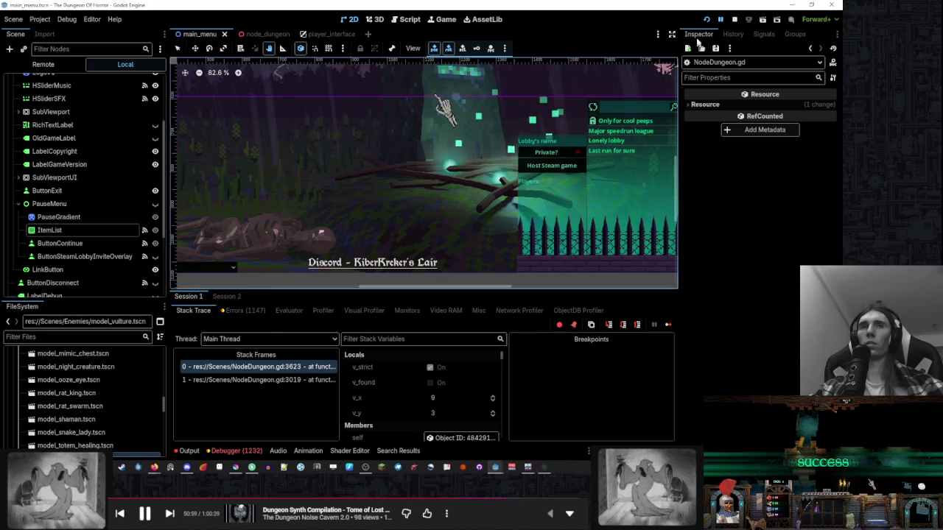
{"action": "left_click", "coordinate": [721, 20]}
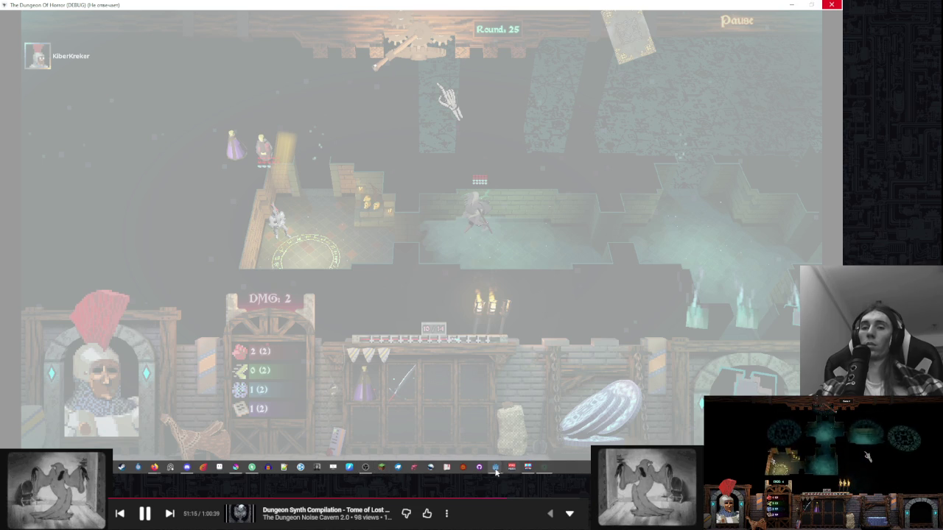
{"action": "mouse_move", "coordinate": [496, 472]}
{"action": "left_click", "coordinate": [450, 435]}
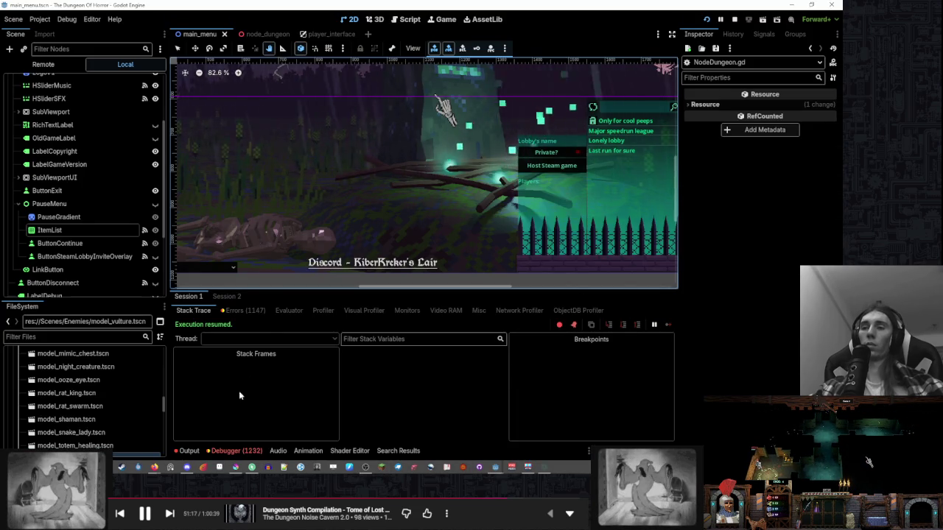
{"action": "left_click", "coordinate": [720, 19]}
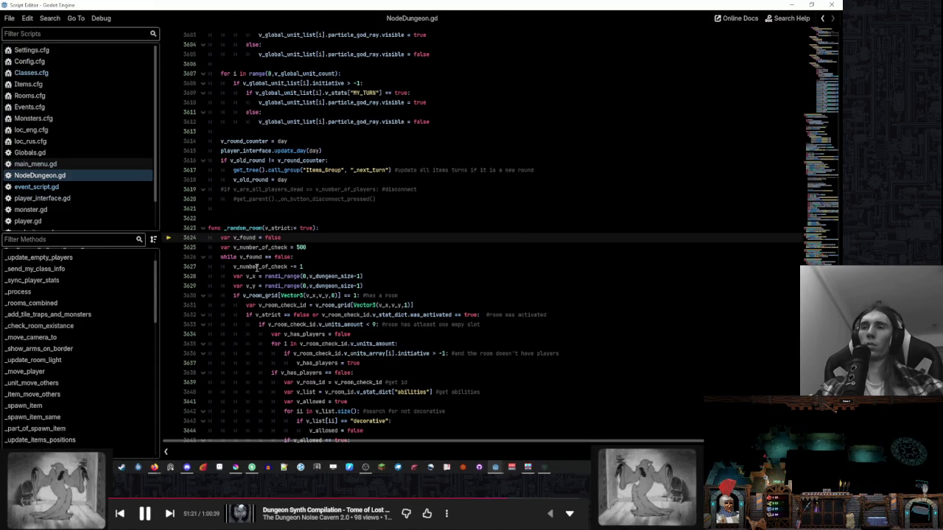
- Raise _random_room's v_number_of_check limit to 1000 in NodeDungeon.gd
{"action": "mouse_move", "coordinate": [256, 268]}
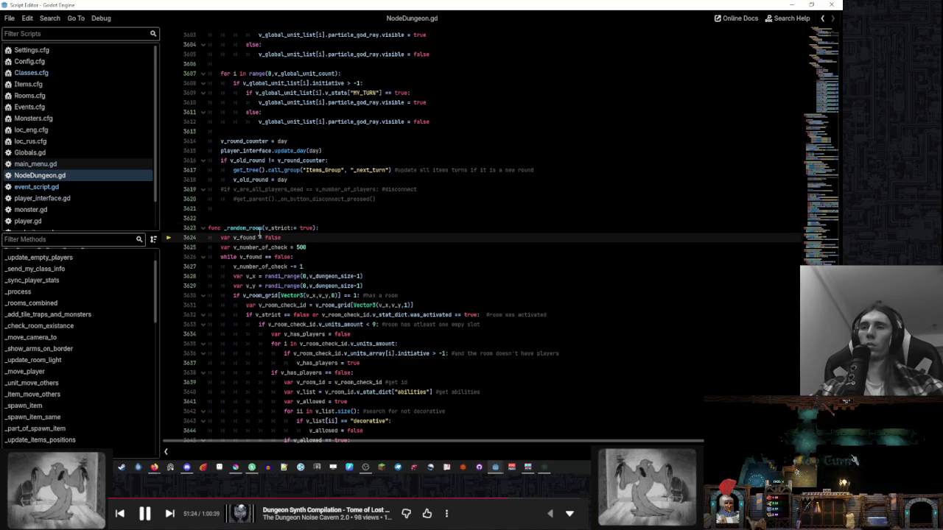
{"action": "double_click", "coordinate": [258, 228]}
{"action": "left_click", "coordinate": [358, 255]}
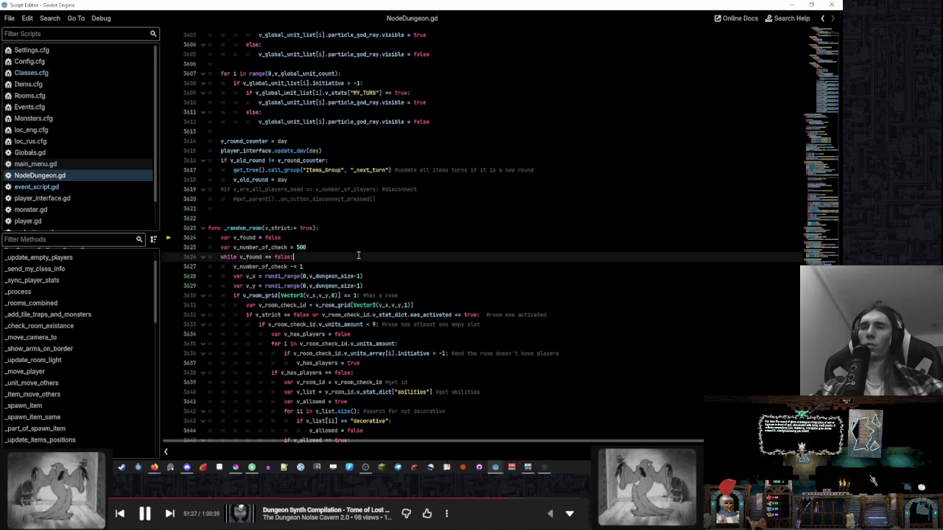
{"action": "scroll", "coordinate": [358, 255], "scroll_direction": "down", "scroll_amount": 3}
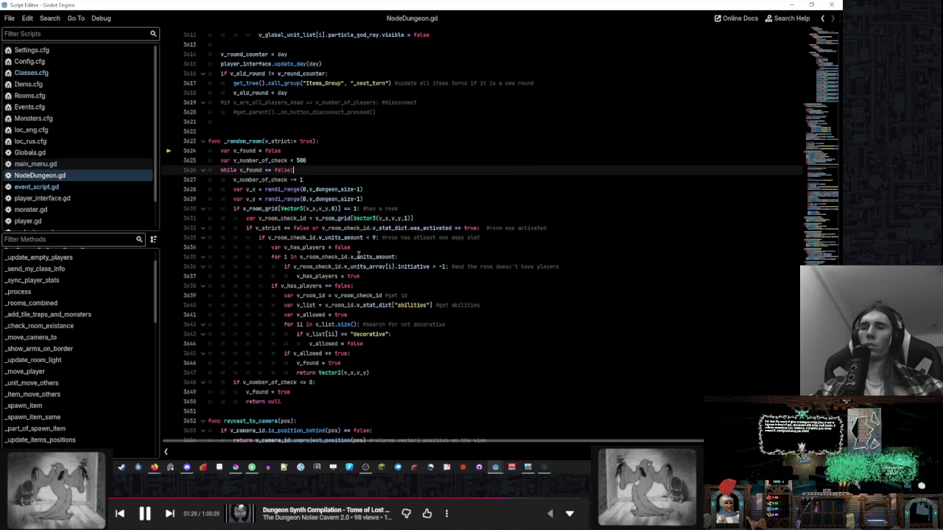
{"action": "left_click", "coordinate": [297, 160]}
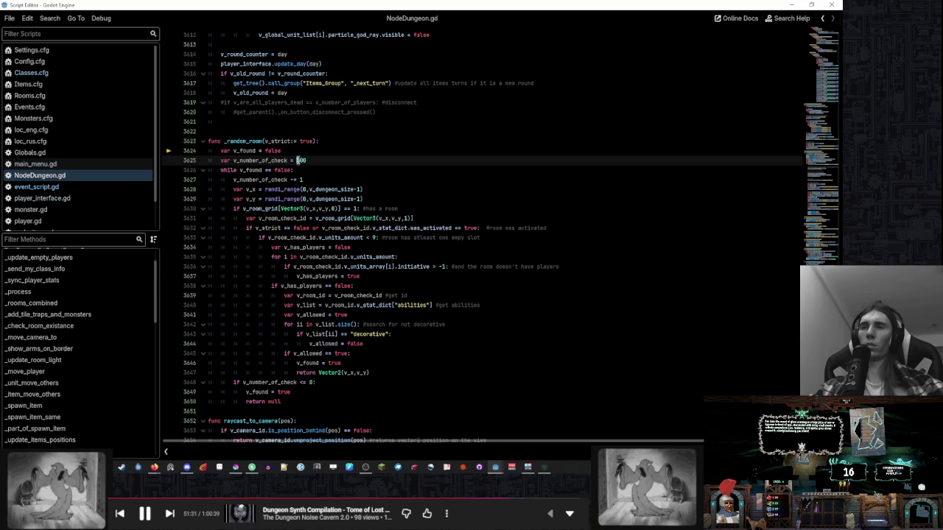
{"action": "type", "text": "1"}
{"action": "key", "text": "ctrl+s"}
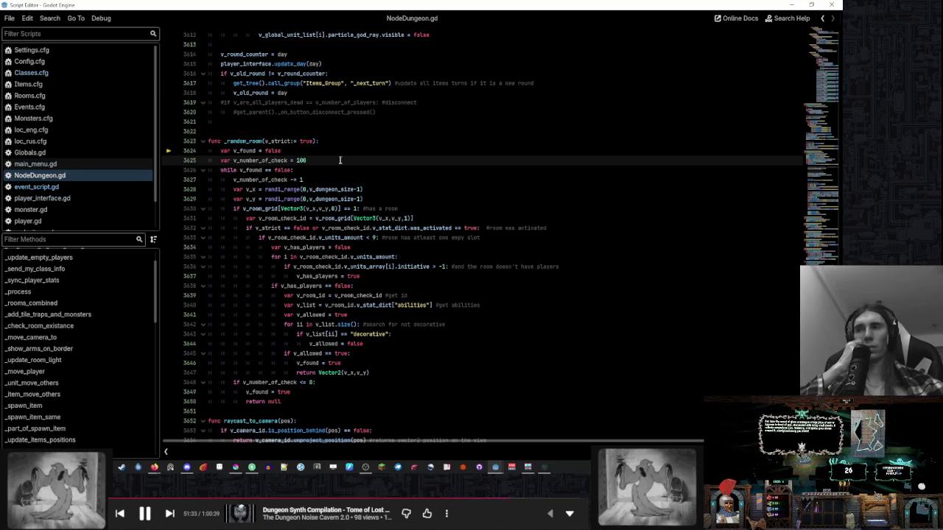
{"action": "double_click", "coordinate": [340, 160]}
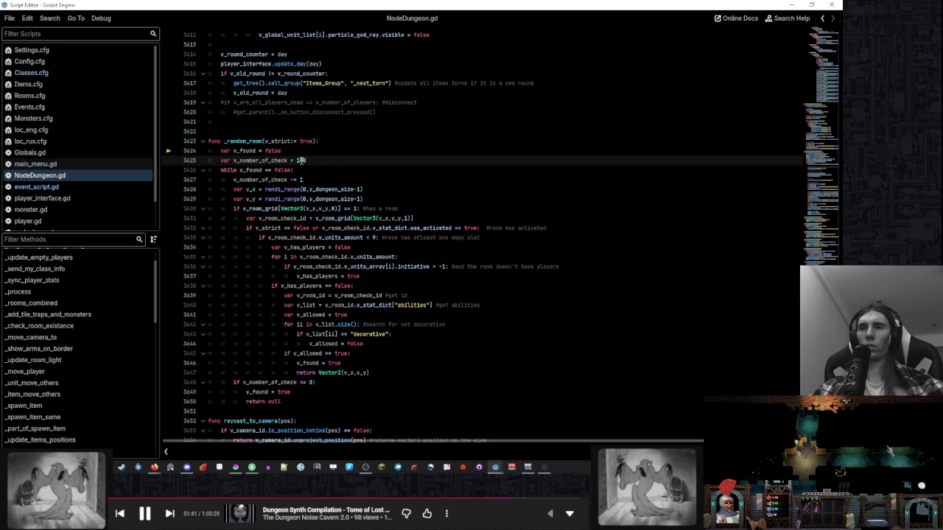
{"action": "type", "text": "0"}
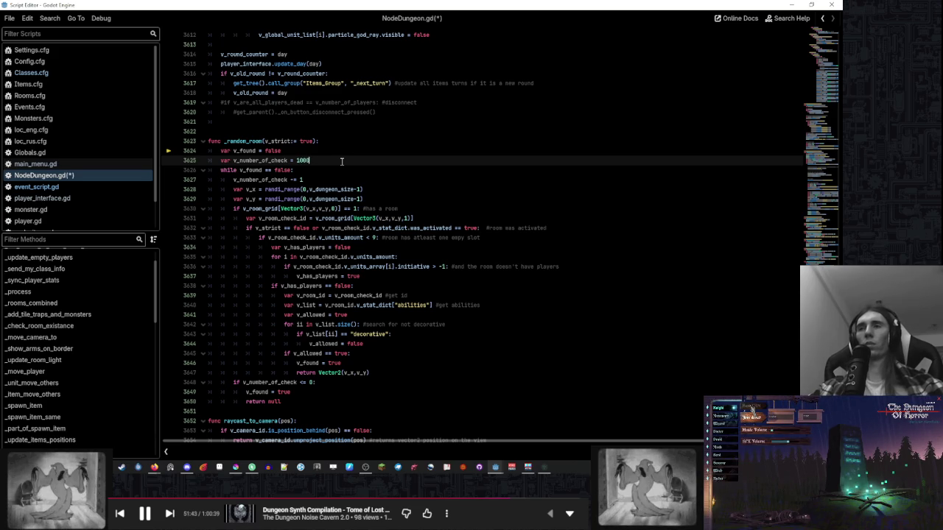
{"action": "mouse_move", "coordinate": [495, 467]}
{"action": "left_click", "coordinate": [443, 423]}
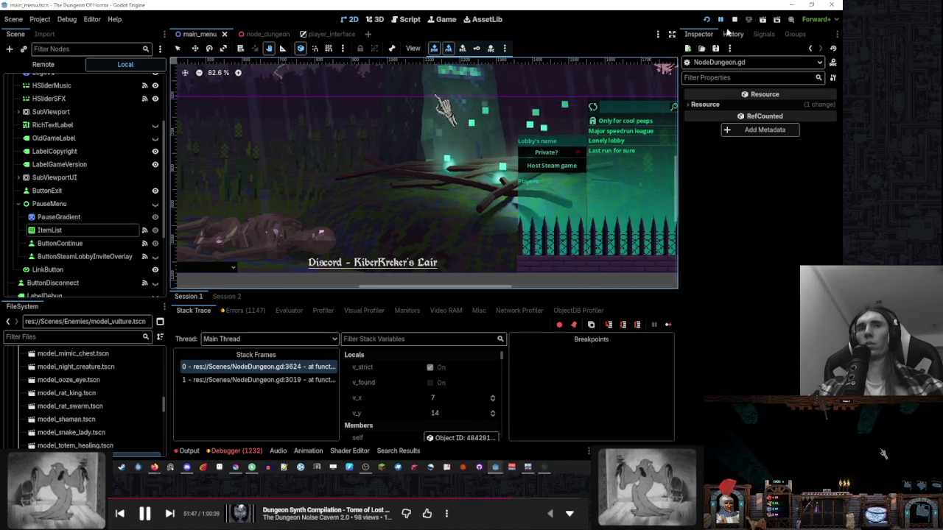
- Resume the game, then close the unresponsive game window
{"action": "left_click", "coordinate": [720, 19]}
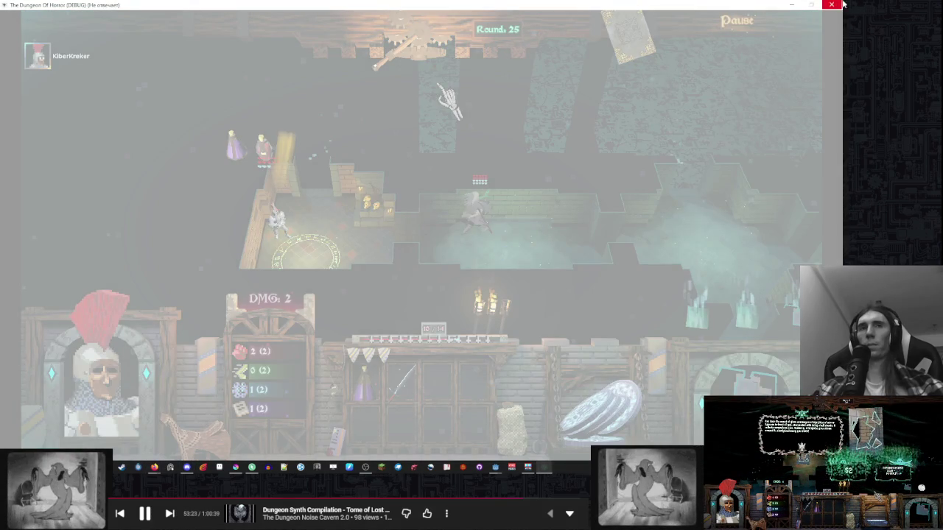
{"action": "left_click", "coordinate": [843, 3]}
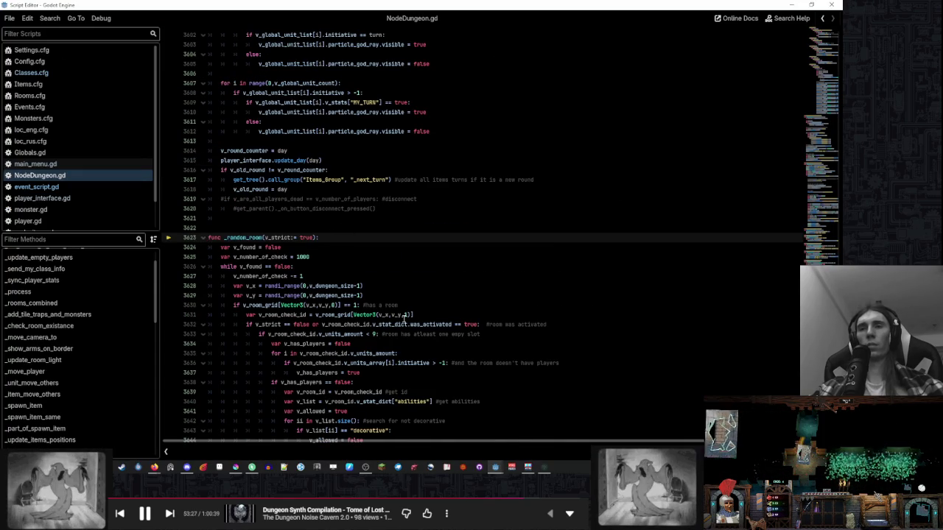
- Bring the debugger forward and break into the room-picking code again
{"action": "mouse_move", "coordinate": [504, 469]}
{"action": "left_click", "coordinate": [475, 435]}
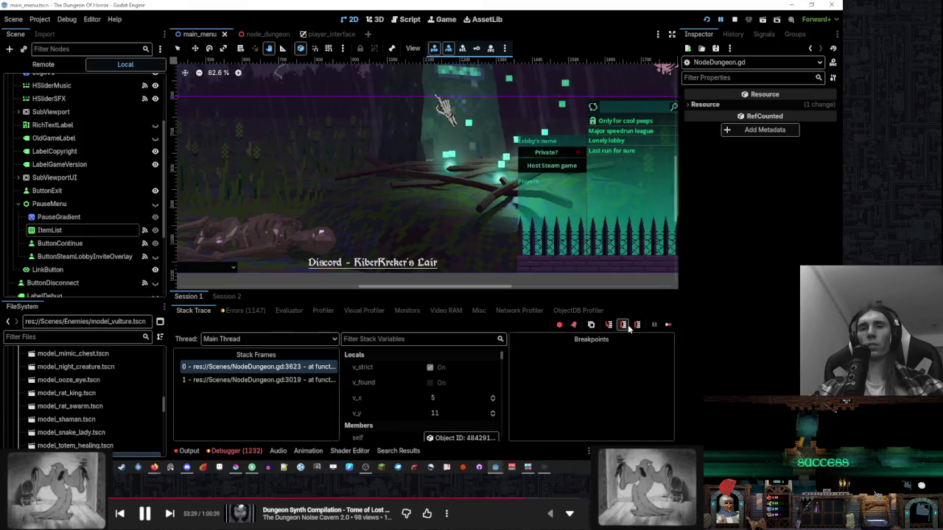
{"action": "left_click", "coordinate": [626, 325]}
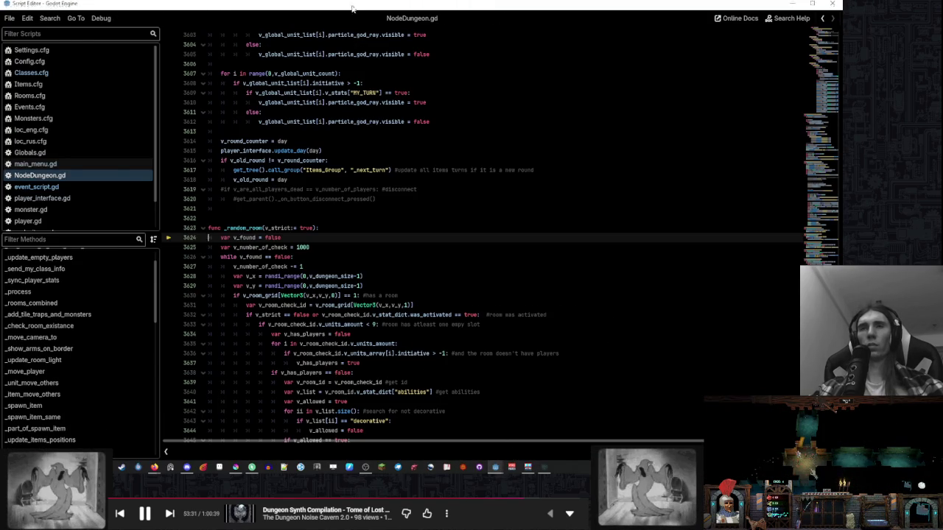
{"action": "key", "text": "alt+Tab"}
{"action": "left_click", "coordinate": [632, 324]}
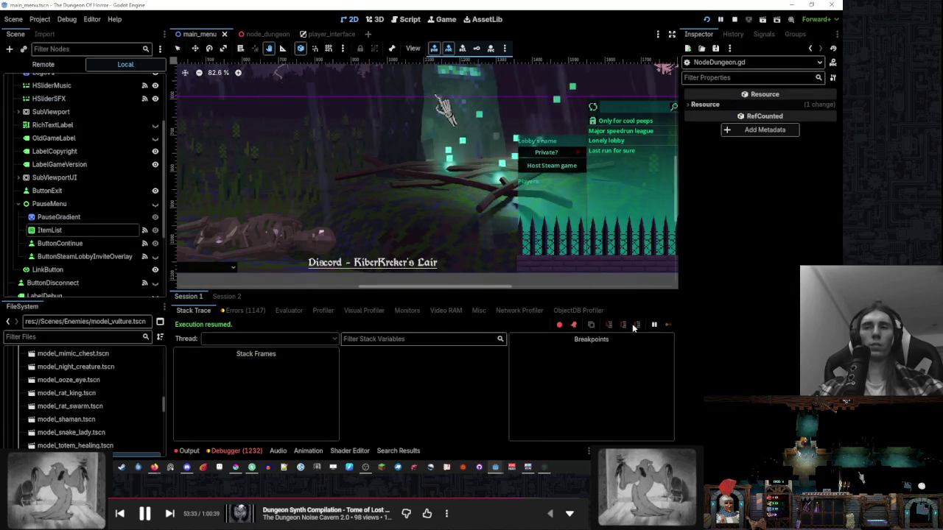
{"action": "left_click", "coordinate": [654, 325]}
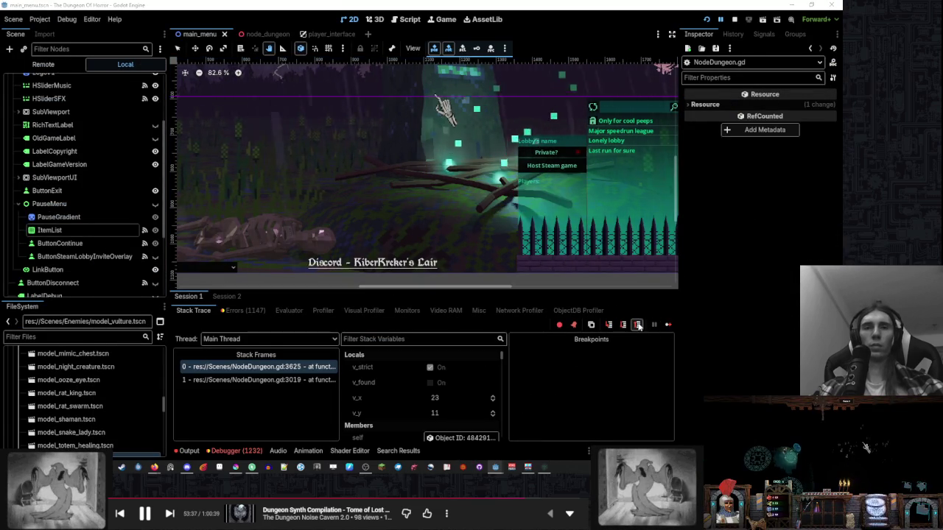
{"action": "left_click", "coordinate": [638, 325]}
{"action": "left_click", "coordinate": [654, 325]}
- Step through _random_room's check loop, watching v_x and v_y take new random values
{"action": "left_click", "coordinate": [623, 325]}
{"action": "left_click", "coordinate": [624, 325]}
{"action": "left_click", "coordinate": [623, 325]}
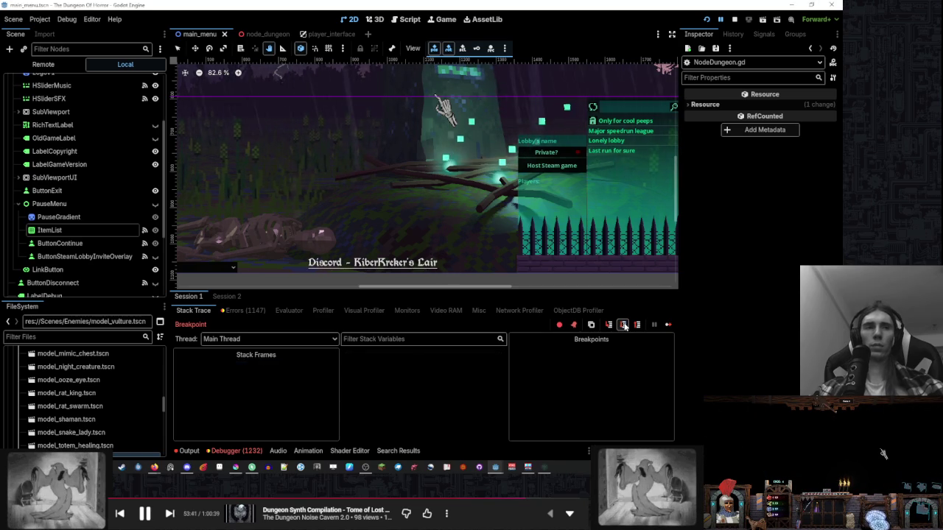
{"action": "left_click", "coordinate": [623, 325]}
{"action": "left_click", "coordinate": [623, 325]}
{"action": "left_click", "coordinate": [624, 325]}
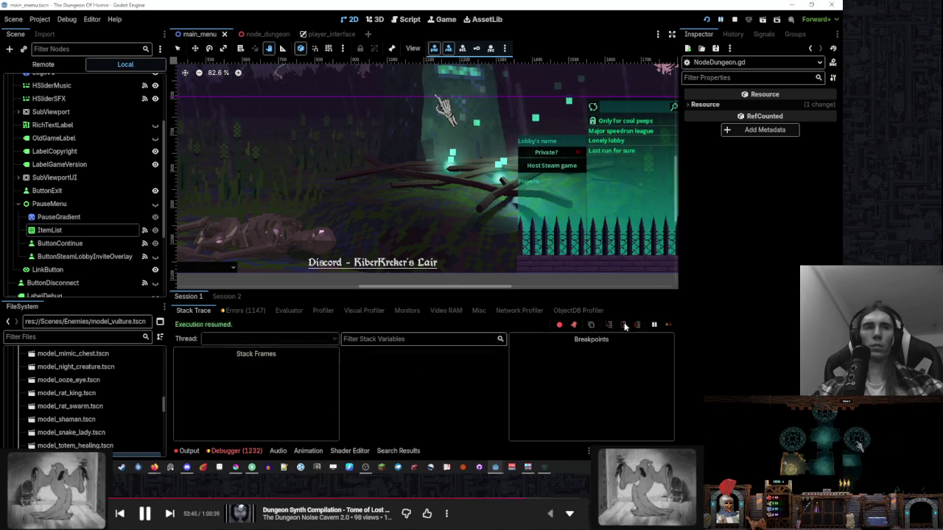
{"action": "left_click", "coordinate": [623, 325]}
{"action": "left_click", "coordinate": [623, 325]}
{"action": "left_click", "coordinate": [609, 326]}
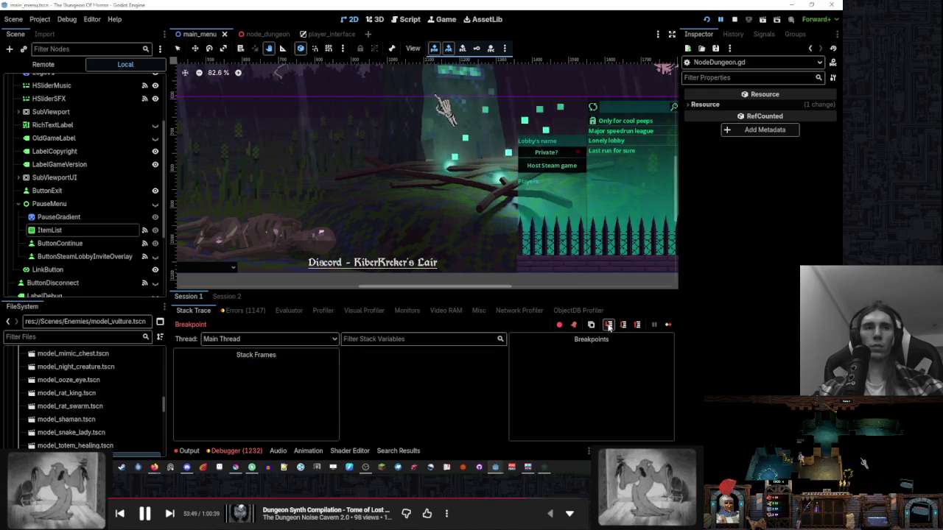
{"action": "left_click", "coordinate": [609, 325]}
{"action": "left_click", "coordinate": [609, 326]}
{"action": "left_click", "coordinate": [608, 325]}
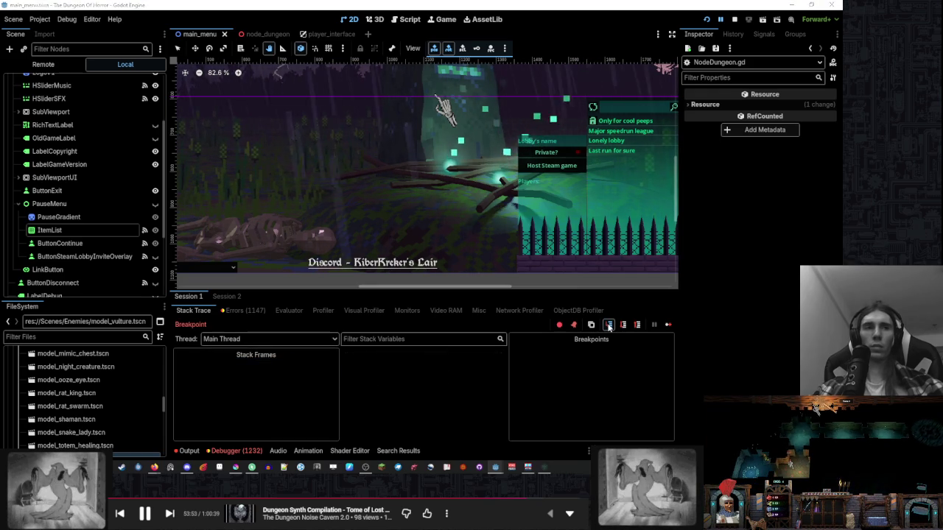
{"action": "left_click", "coordinate": [609, 326]}
{"action": "left_click", "coordinate": [608, 325]}
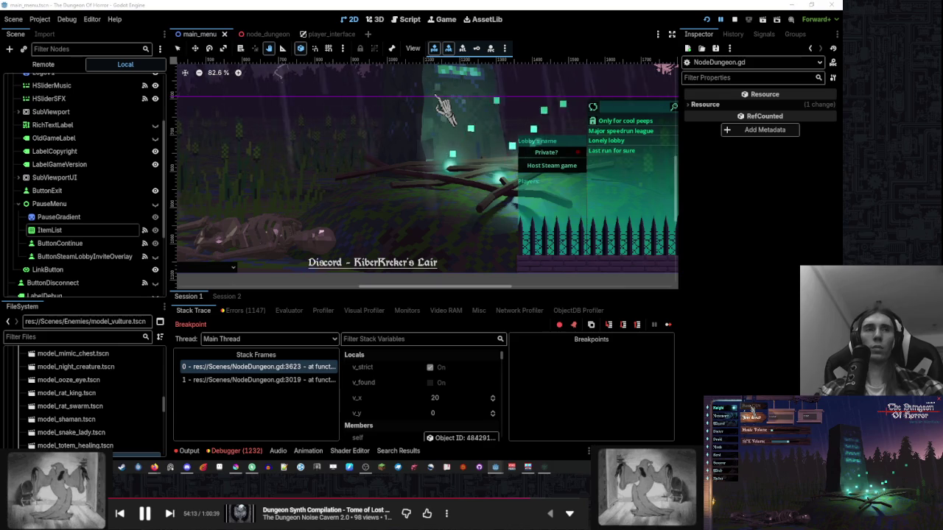
- Start a game in the running build, step through a few more lines, then stop debugging
{"action": "left_click", "coordinate": [752, 412]}
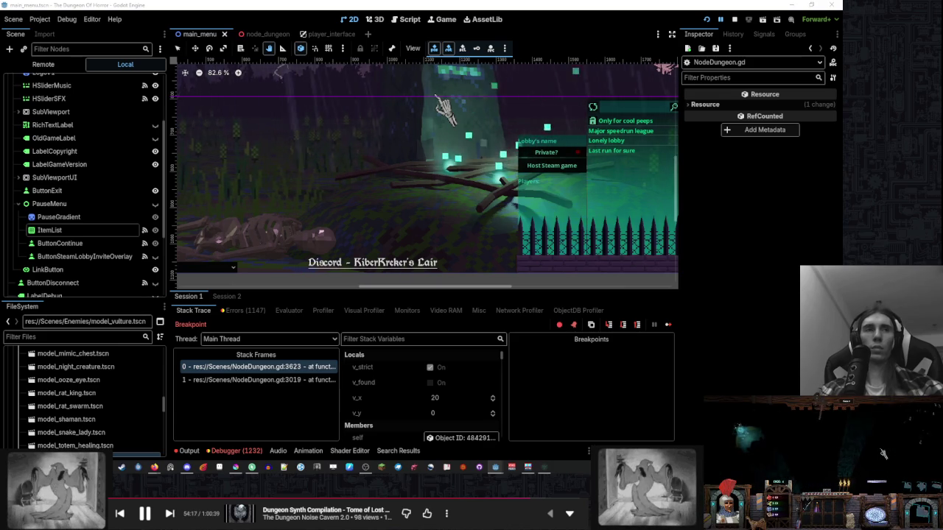
{"action": "left_click", "coordinate": [611, 326]}
{"action": "left_click", "coordinate": [612, 326]}
{"action": "left_click", "coordinate": [613, 327]}
{"action": "left_click", "coordinate": [613, 327]}
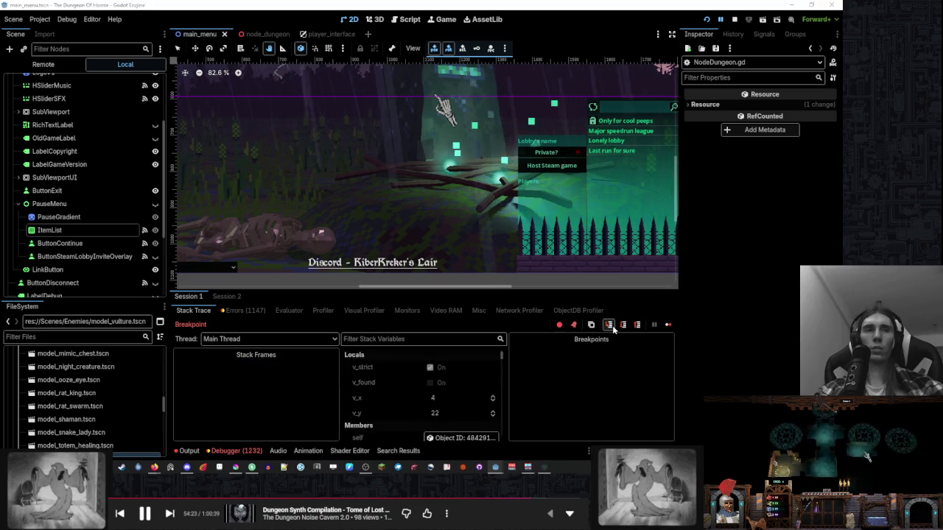
{"action": "left_click", "coordinate": [611, 326]}
{"action": "left_click", "coordinate": [732, 19]}
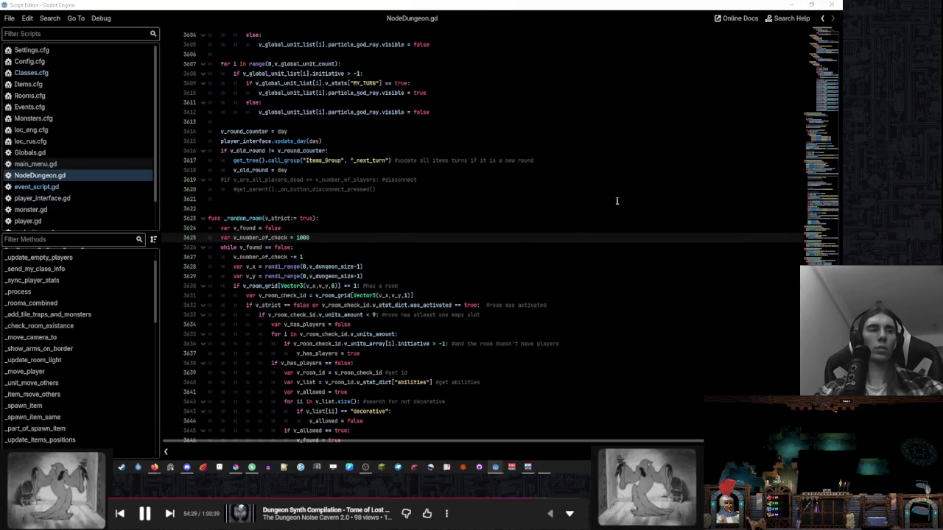
- Relaunch the project with F5, maximize the game, and start a new game at round 1
{"action": "key", "text": "F5"}
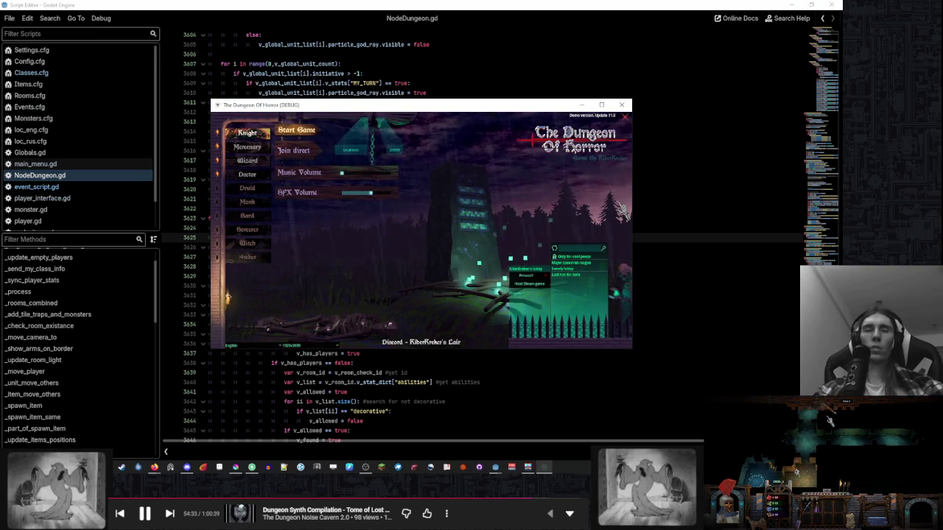
{"action": "left_click", "coordinate": [601, 105]}
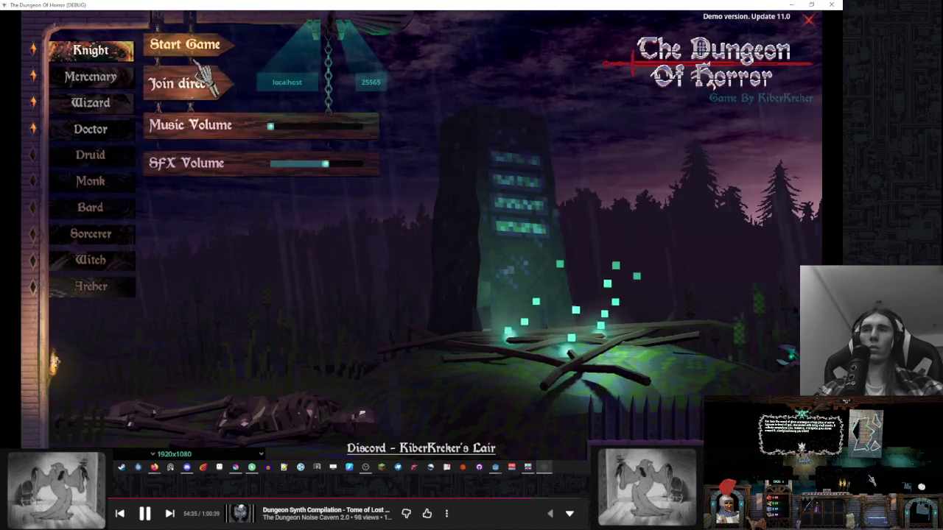
{"action": "left_click", "coordinate": [199, 59]}
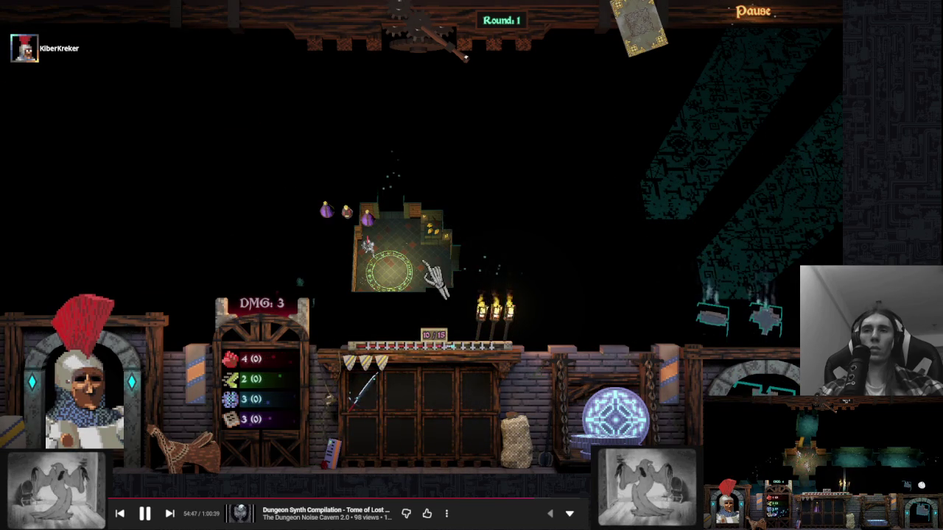
{"action": "mouse_move", "coordinate": [411, 324]}
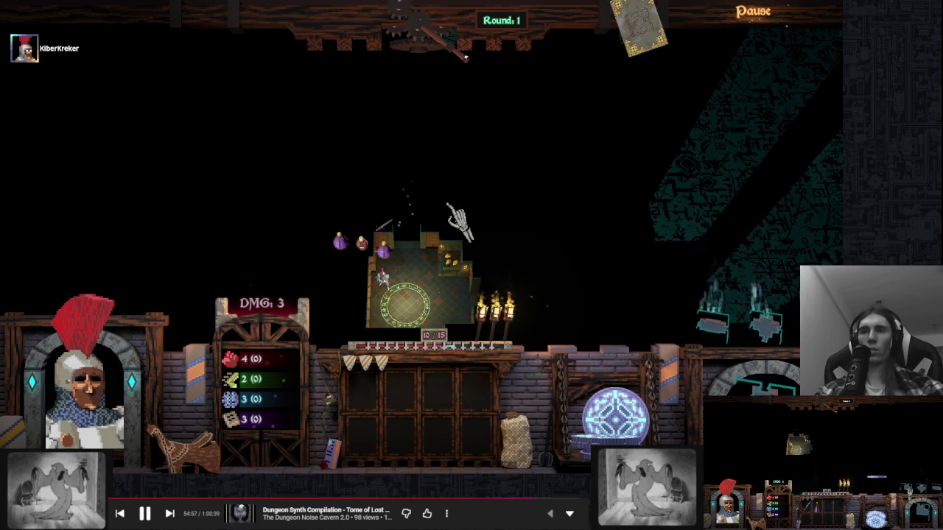
{"action": "key", "text": "alt+Tab"}
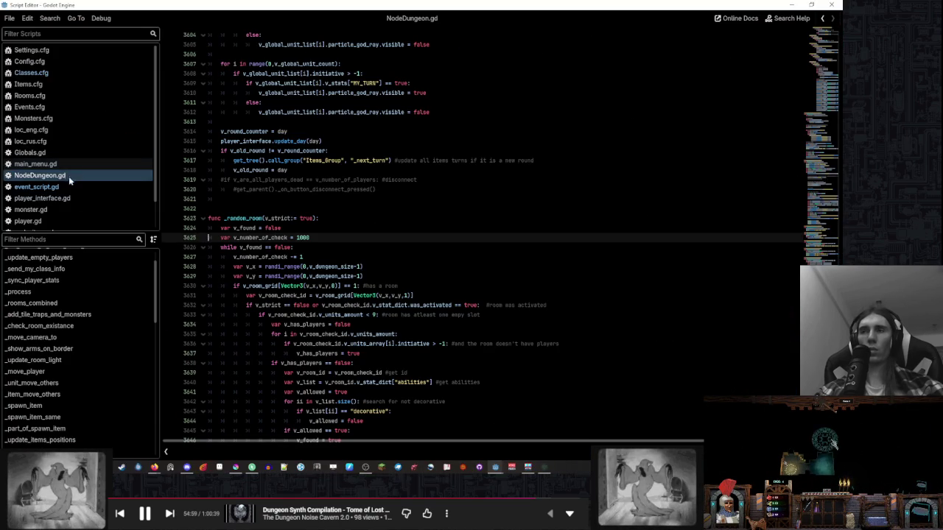
- Filter the method list by 'item' and jump to _update_items_positions
{"action": "scroll", "coordinate": [126, 310], "scroll_direction": "down", "scroll_amount": 10}
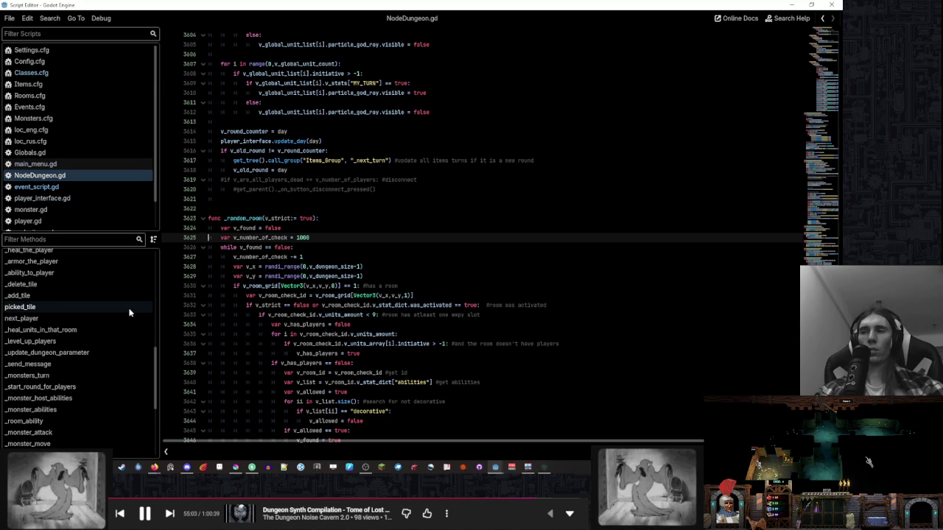
{"action": "scroll", "coordinate": [133, 299], "scroll_direction": "down", "scroll_amount": 5}
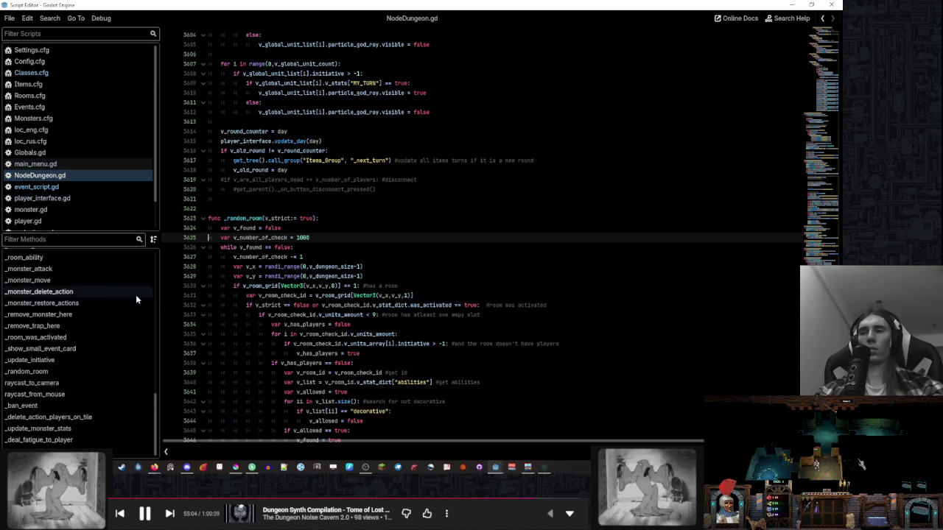
{"action": "left_click", "coordinate": [114, 240]}
{"action": "type", "text": "item"}
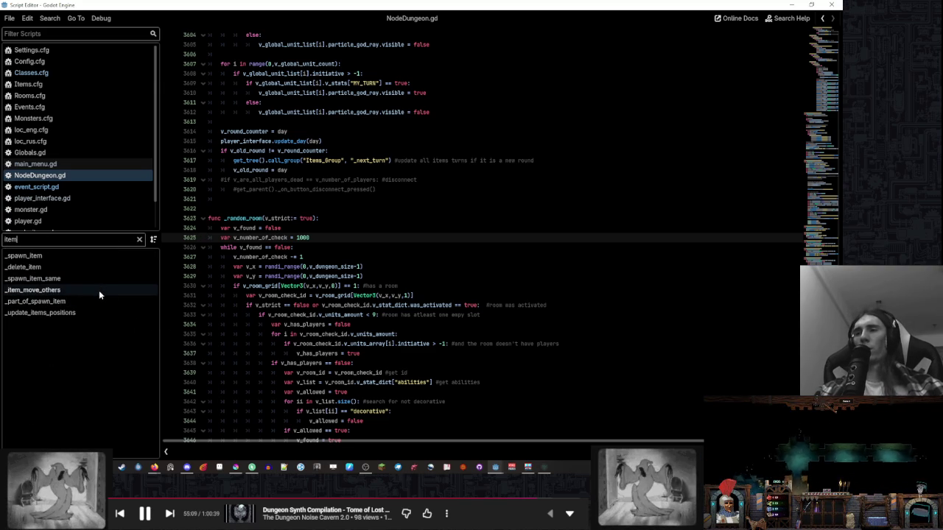
{"action": "left_click", "coordinate": [94, 313]}
{"action": "left_click", "coordinate": [140, 240]}
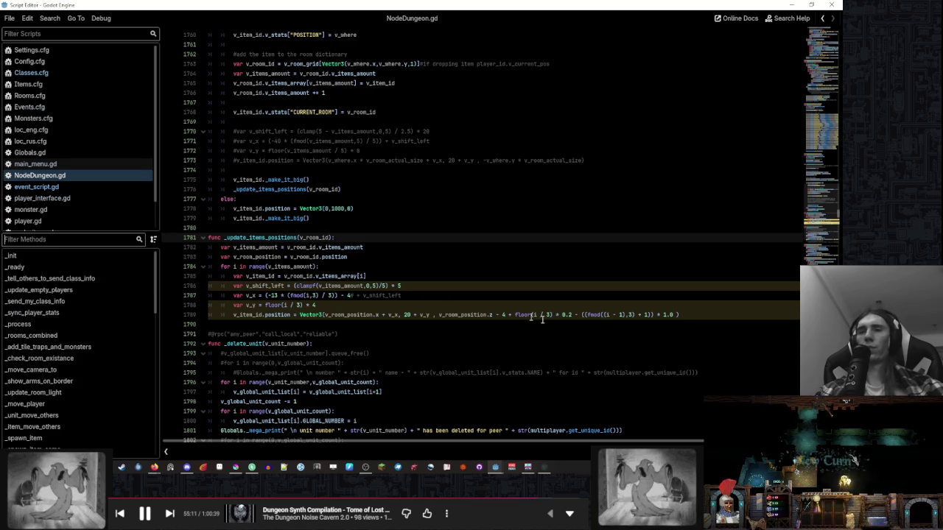
- Change line 1789's fmod((i - 1),3) to fmod(3 - (i - 1),3)
{"action": "left_click", "coordinate": [702, 316]}
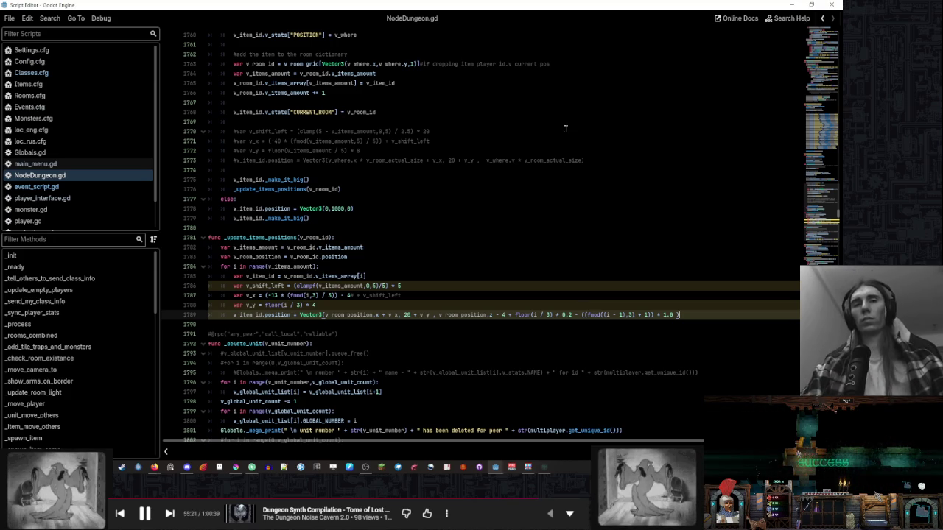
{"action": "left_click", "coordinate": [607, 314]}
{"action": "type", "text": "("}
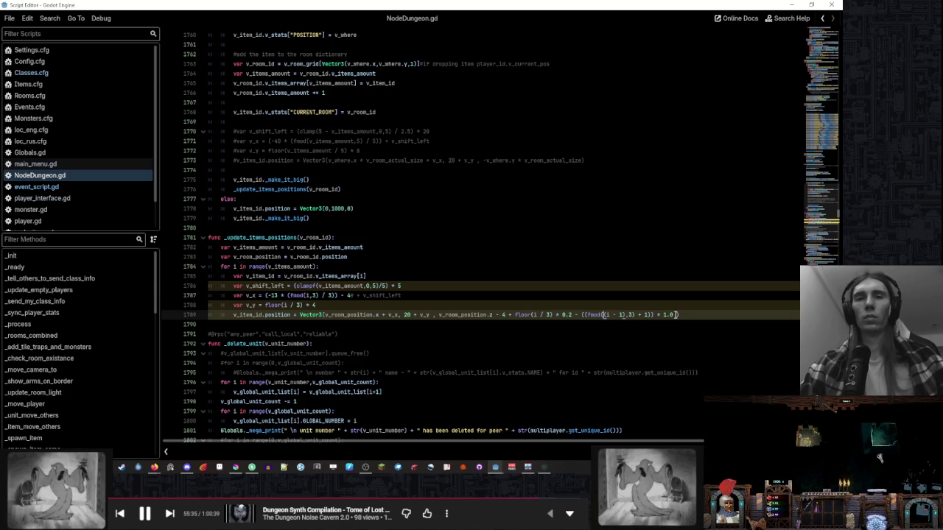
{"action": "left_click", "coordinate": [603, 315]}
{"action": "type", "text": "3 -"}
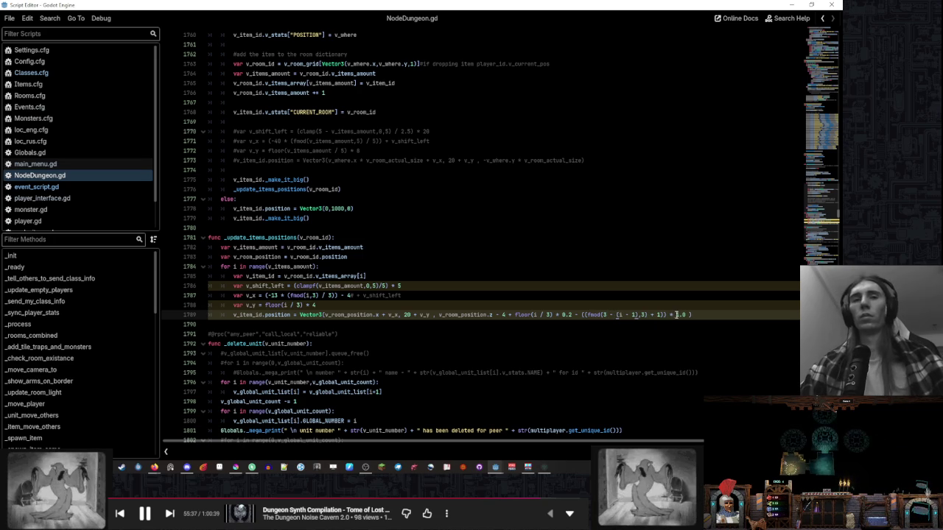
{"action": "left_click", "coordinate": [723, 307]}
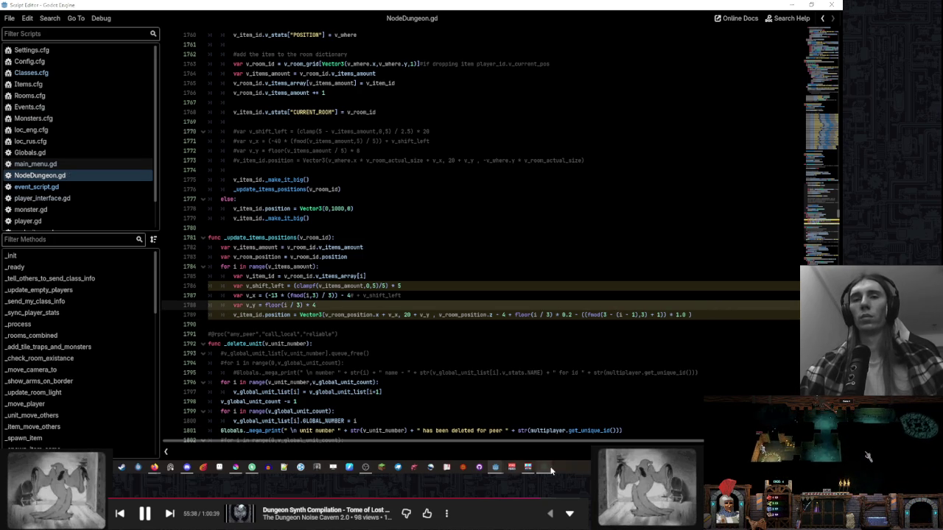
{"action": "left_click", "coordinate": [549, 469]}
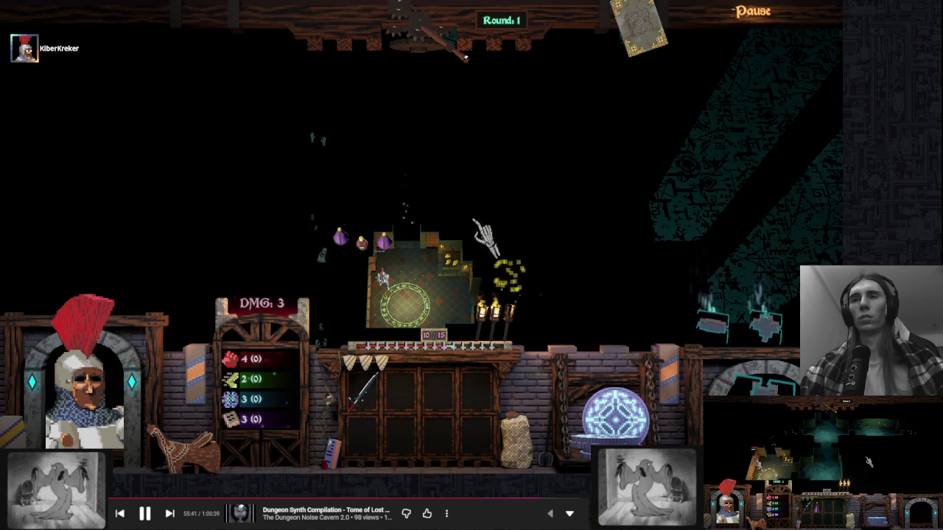
- Move the potions onto the shelf and pull the lever to advance to round 2
{"action": "left_click", "coordinate": [354, 243]}
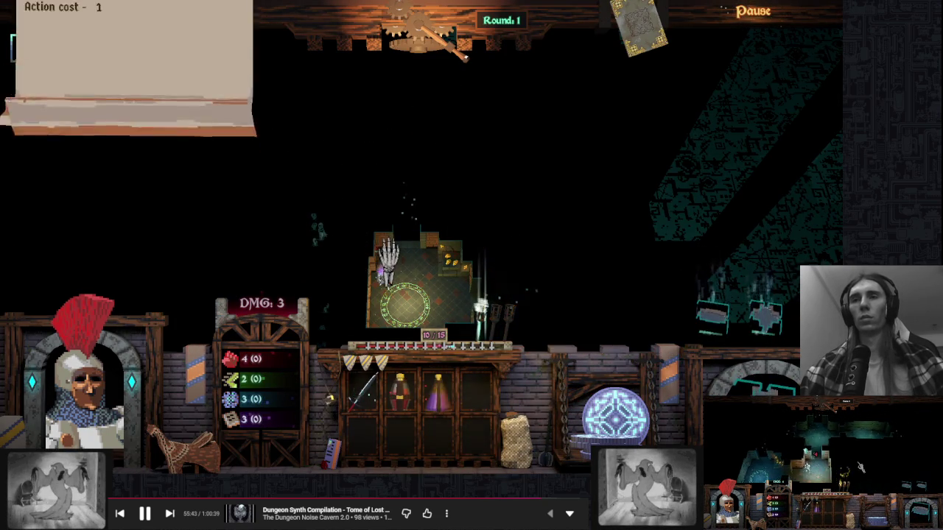
{"action": "left_click", "coordinate": [438, 53]}
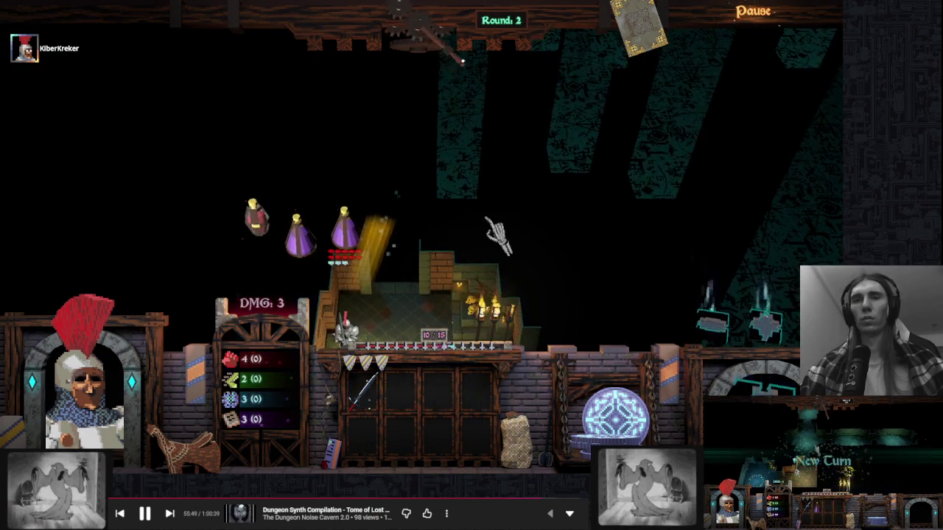
{"action": "key", "text": "alt+Tab"}
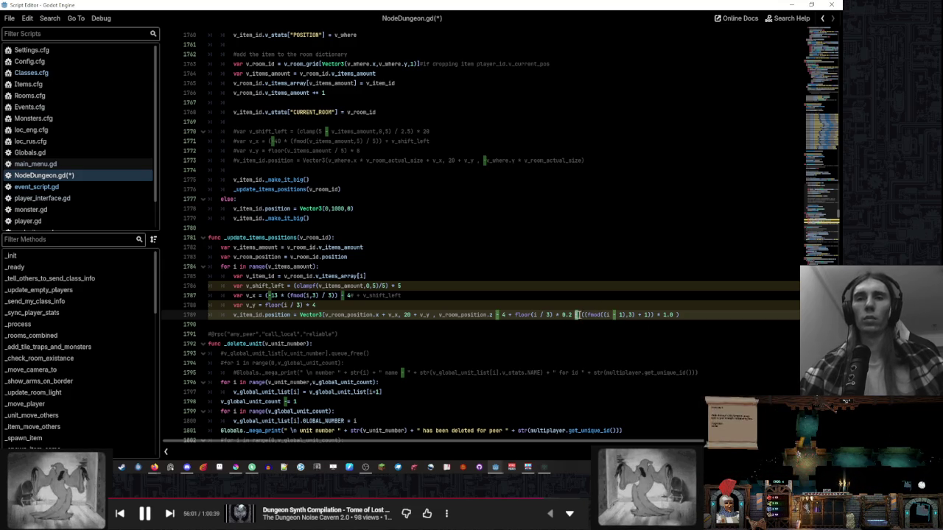
- Place the cursor at the end of line 1789's position formula, then return to the game
{"action": "left_click", "coordinate": [714, 315]}
{"action": "key", "text": "alt+Tab"}
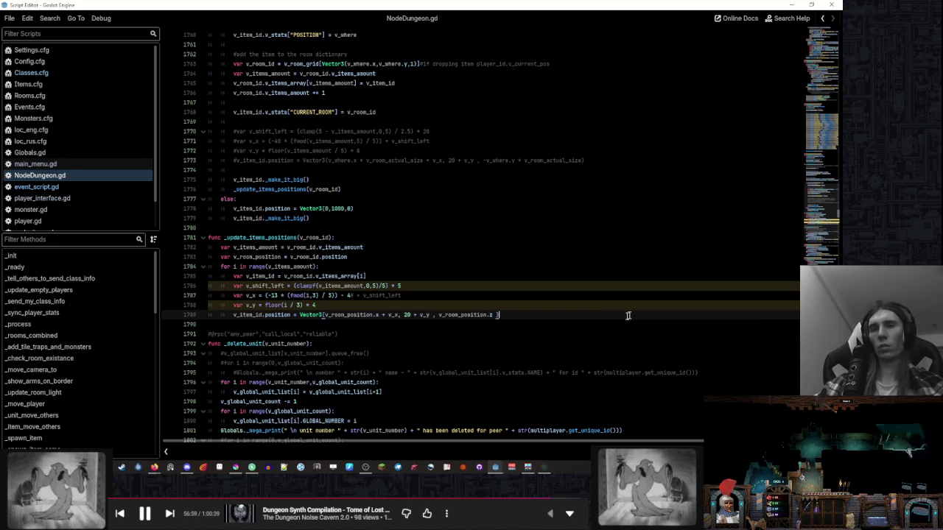
- Check the running game, then open Config.cfg and Classes.cfg from the script list
{"action": "left_click", "coordinate": [543, 469]}
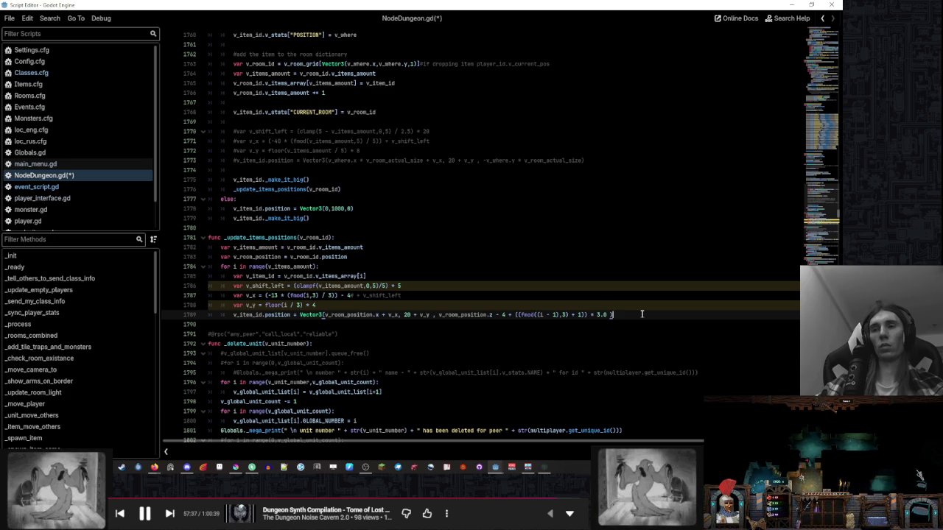
{"action": "left_click", "coordinate": [103, 62]}
{"action": "left_click", "coordinate": [107, 74]}
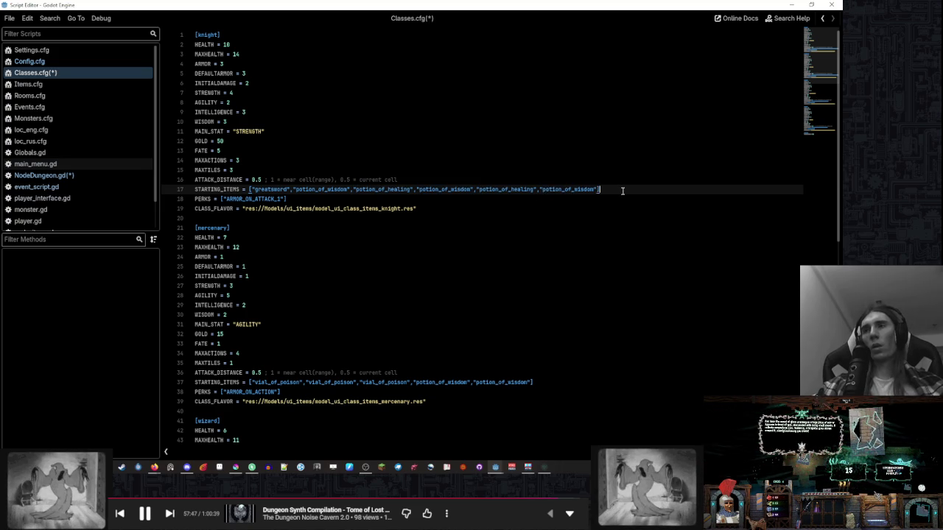
- Delete all files in the Config folder in File Explorer
{"action": "left_click", "coordinate": [495, 467]}
{"action": "key", "text": "ctrl+a"}
{"action": "key", "text": "Delete"}
- Minimize Explorer, hide the floating script editor, and run the project
{"action": "left_click", "coordinate": [767, 67]}
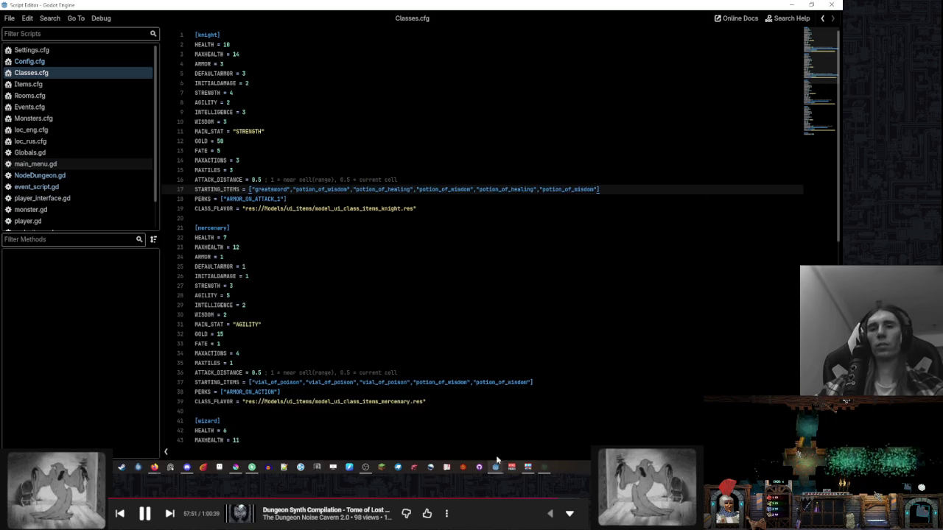
{"action": "left_click", "coordinate": [790, 4]}
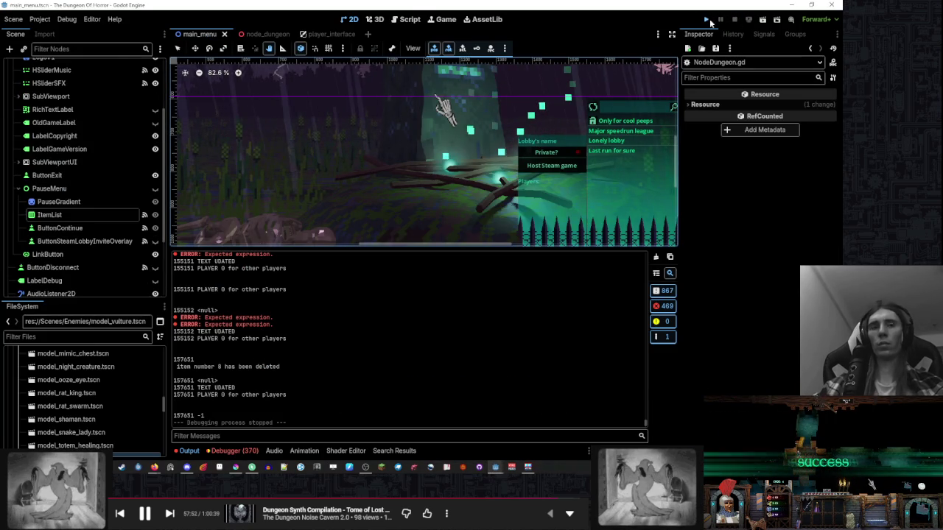
{"action": "left_click", "coordinate": [706, 20]}
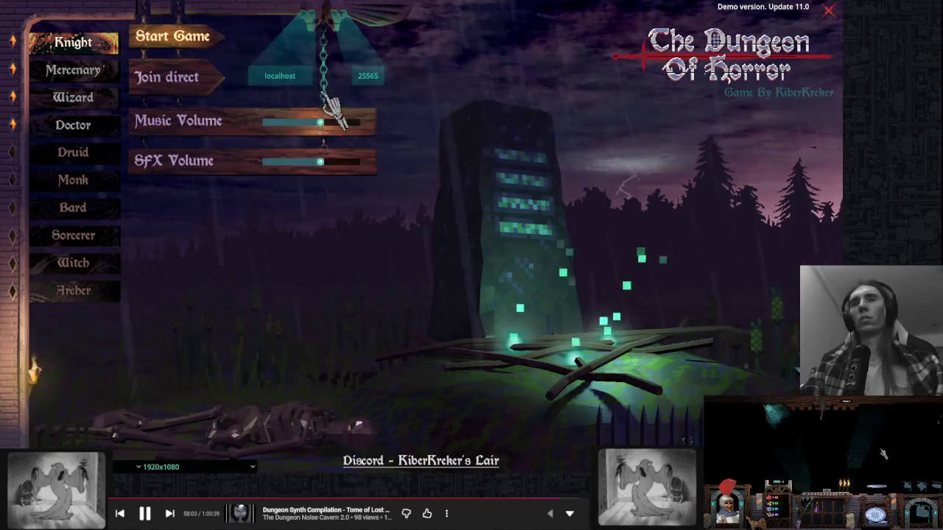
- Mute the music, start a Knight game, pick up a potion and the sword, then stop the game
{"action": "left_click_drag", "start_coordinate": [320, 122], "coordinate": [262, 122]}
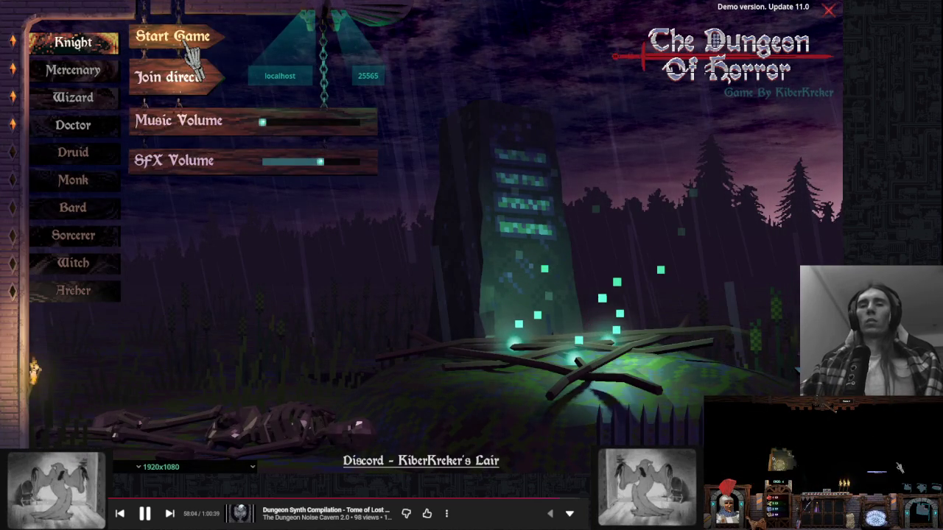
{"action": "left_click", "coordinate": [188, 46]}
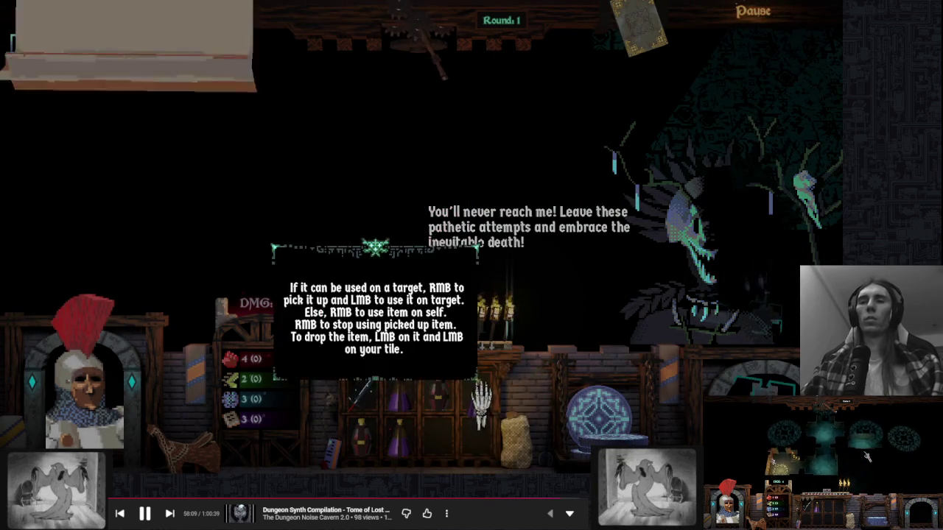
{"action": "right_click", "coordinate": [413, 404]}
{"action": "right_click", "coordinate": [362, 424]}
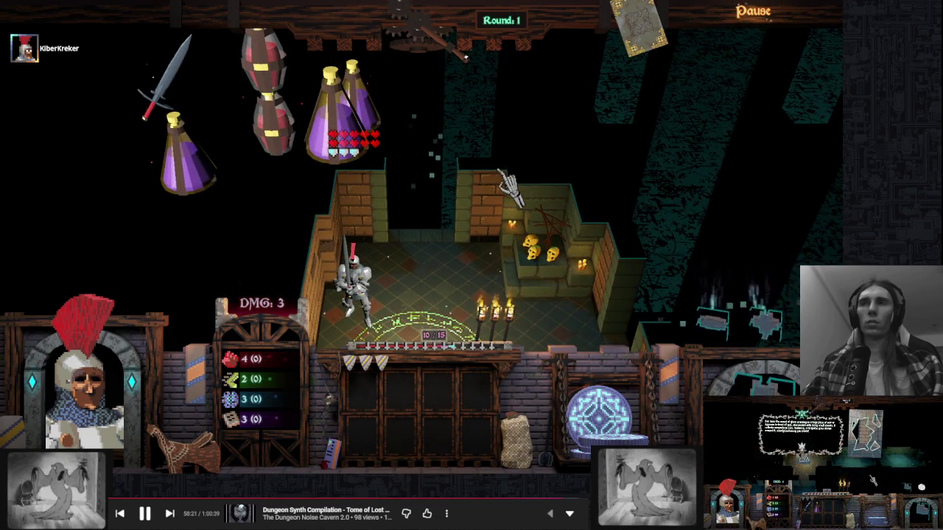
{"action": "key", "text": "F8"}
{"action": "key", "text": "ctrl+F3"}
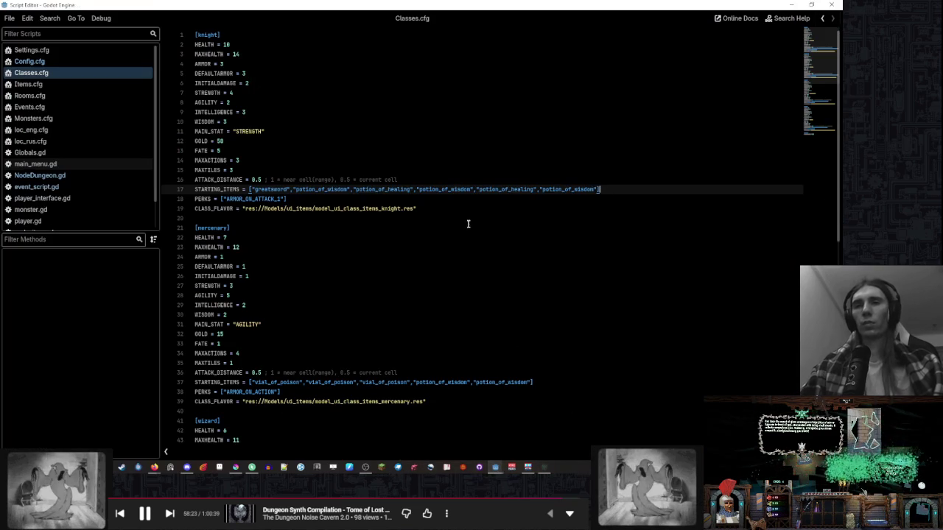
- In NodeDungeon.gd, remove floor from line 1788 so v_y reads (i / 3) * 4
{"action": "left_click", "coordinate": [59, 176]}
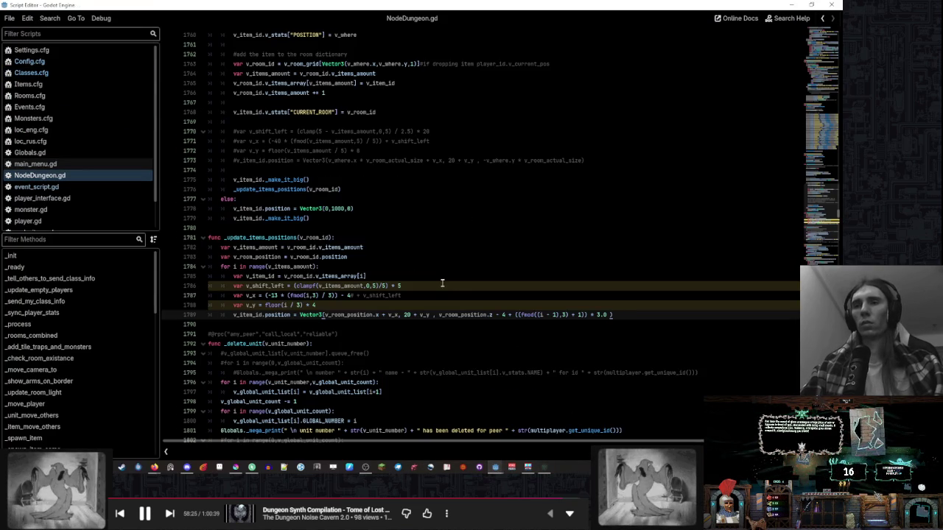
{"action": "left_click", "coordinate": [442, 285]}
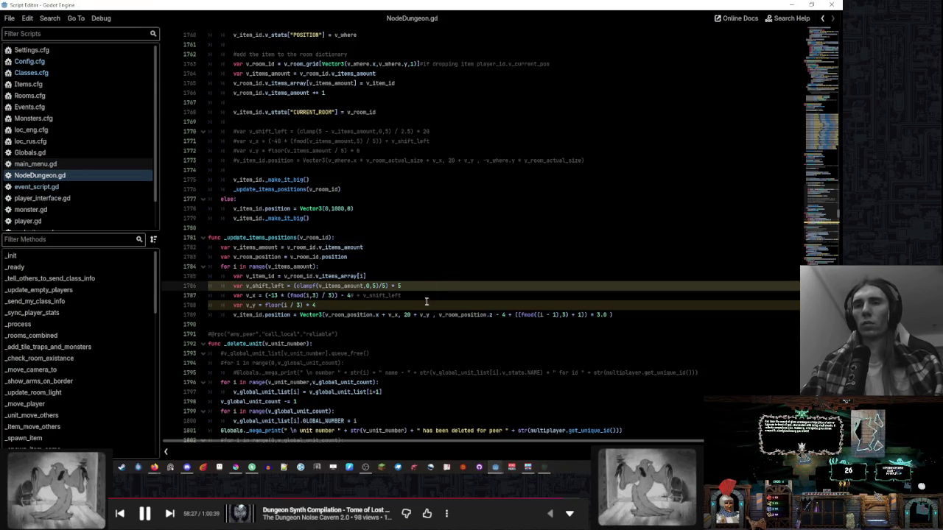
{"action": "left_click", "coordinate": [318, 305]}
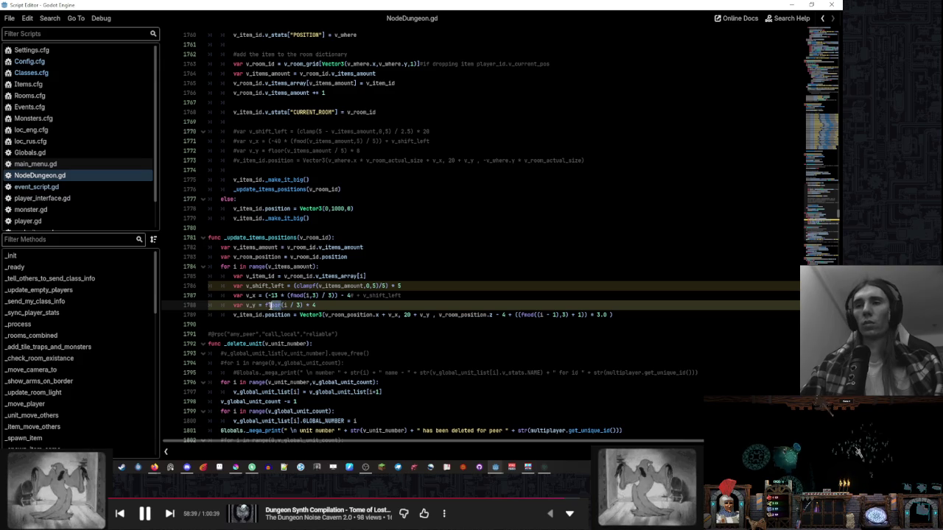
{"action": "key", "text": "BackSpace"}
{"action": "left_click", "coordinate": [503, 295]}
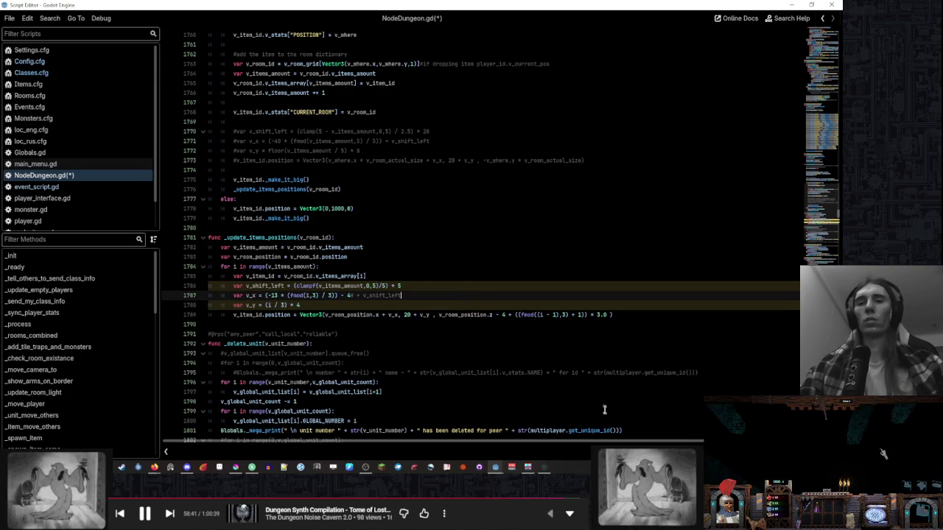
{"action": "key", "text": "F5"}
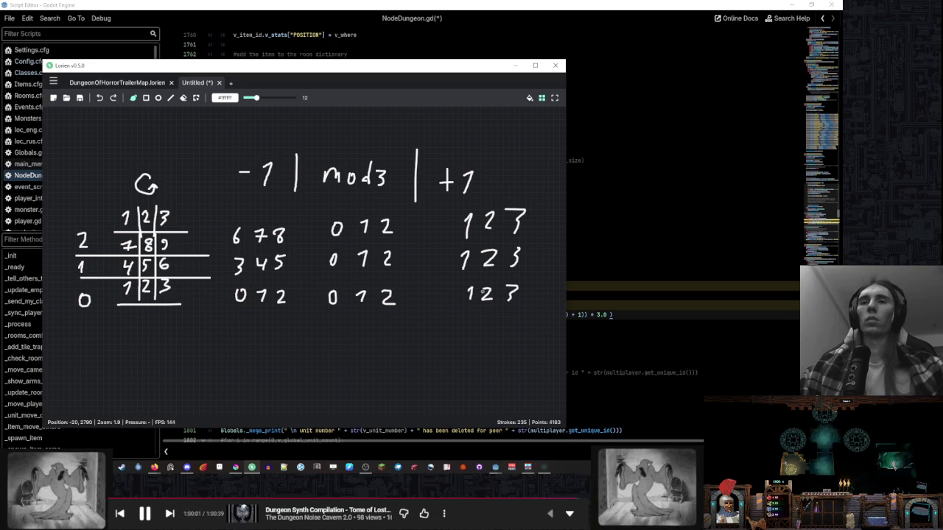
- Pan the Lorien grid sketch to see the whole table, then return to Godot
{"action": "left_click_drag", "start_coordinate": [466, 289], "coordinate": [341, 290]}
{"action": "key", "text": "alt+Tab"}
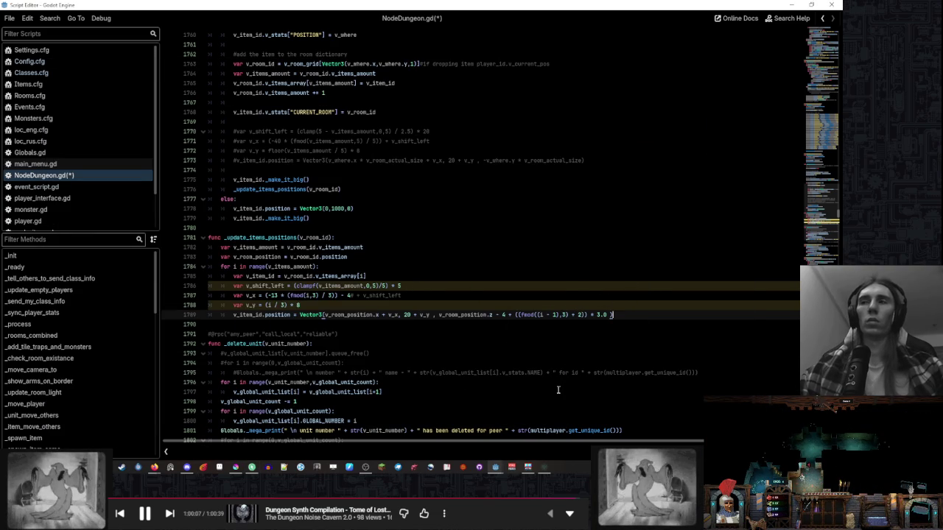
- Change line 1789's z offset to fmod((i),3) + 1 and test it in the running game
{"action": "left_click", "coordinate": [543, 470]}
{"action": "key", "text": "alt+Tab"}
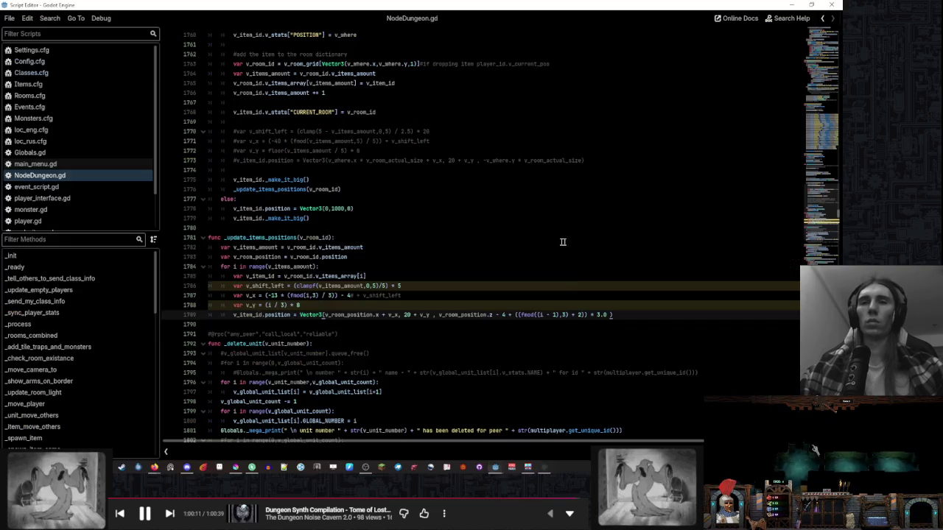
{"action": "double_click", "coordinate": [551, 315]}
{"action": "type", "text": "1"}
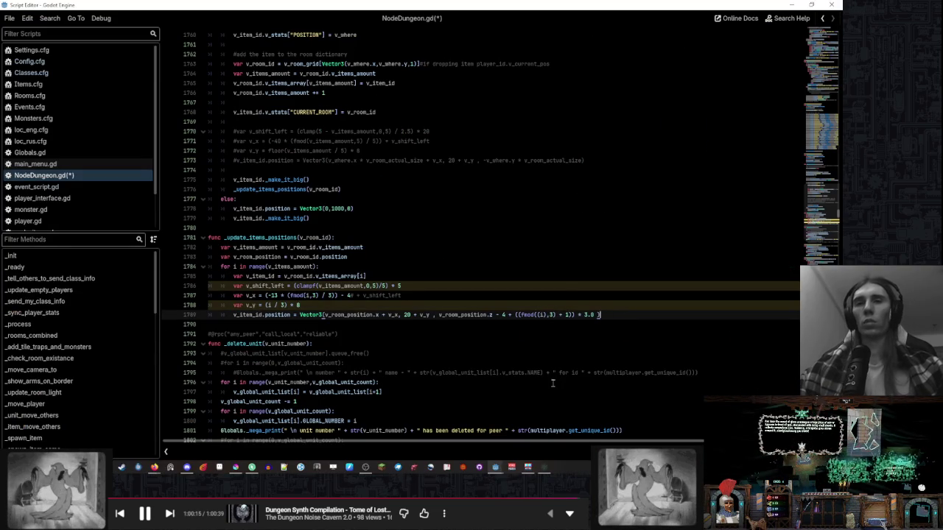
{"action": "left_click", "coordinate": [544, 467]}
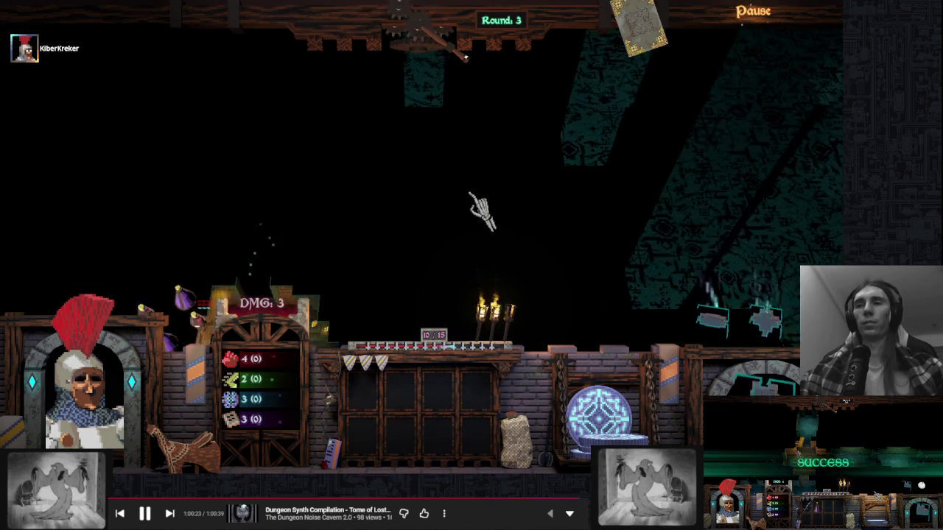
{"action": "key", "text": "alt+Tab"}
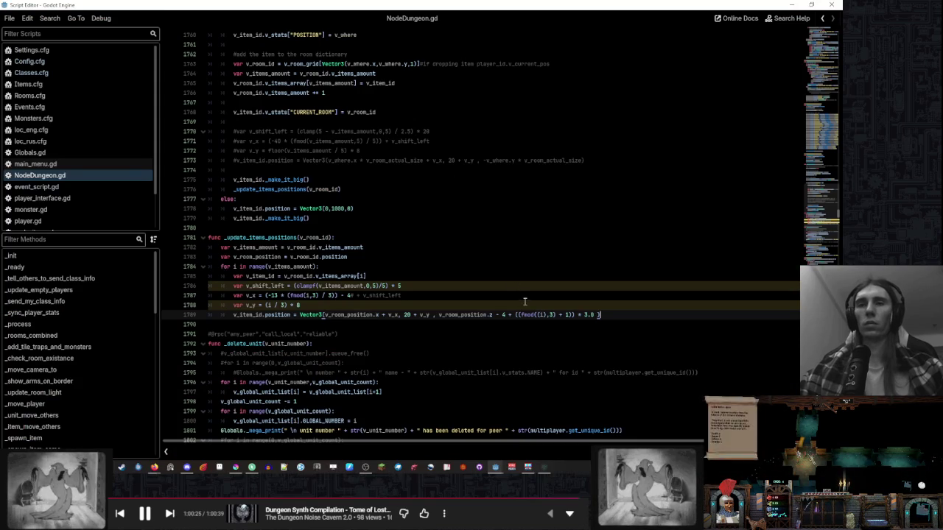
{"action": "type", "text": "8"}
- Check item placement in the game, then change the z offset constant on line 1789 from 8 to 10
{"action": "left_click", "coordinate": [566, 292]}
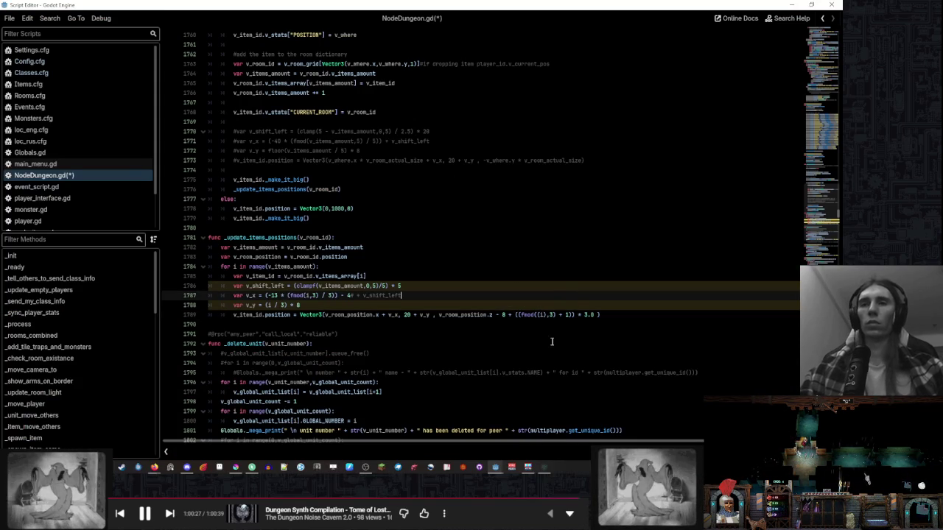
{"action": "left_click", "coordinate": [547, 467]}
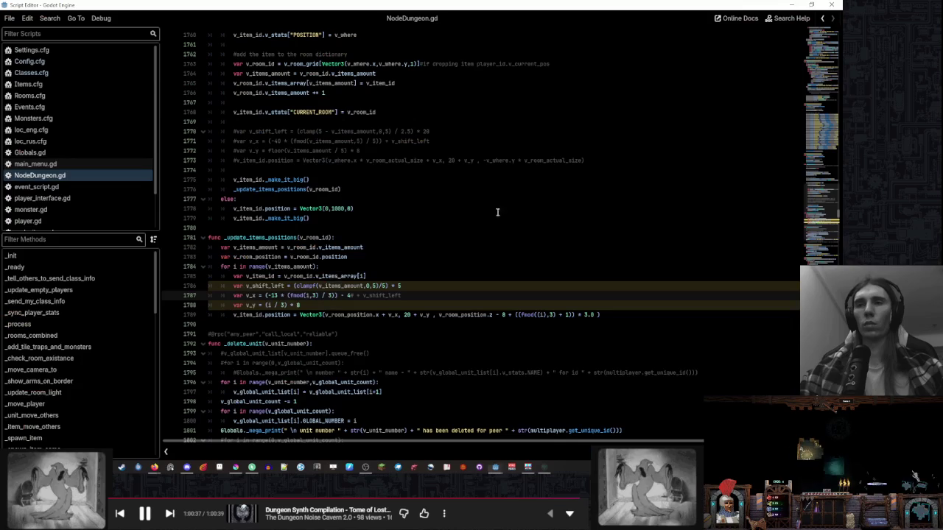
{"action": "double_click", "coordinate": [505, 314]}
{"action": "type", "text": "10"}
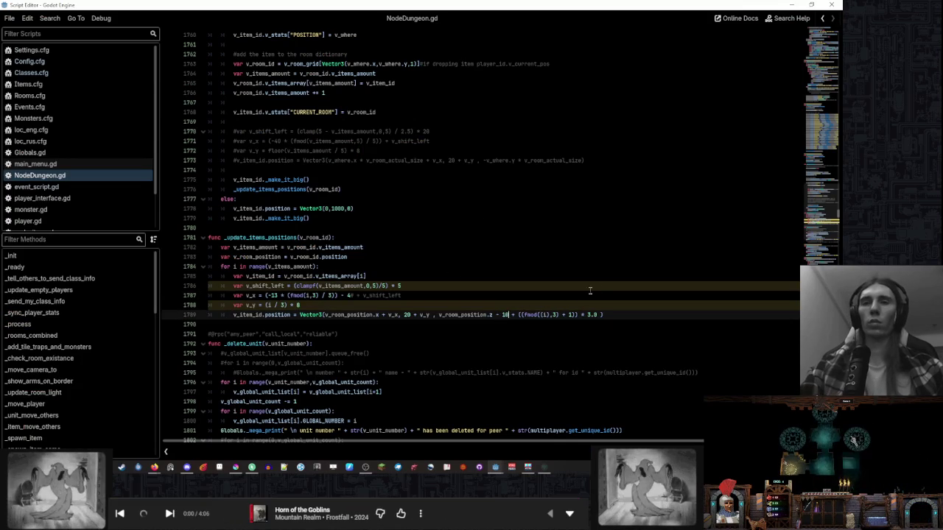
{"action": "left_click", "coordinate": [591, 285]}
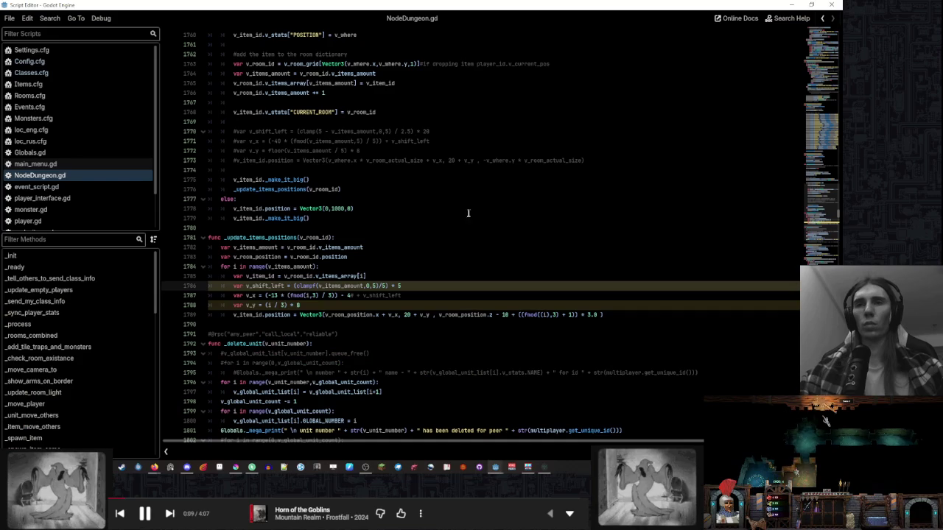
- Subtract floor(i / 3) * 8 from the room's z on line 1789, save, and test in the game
{"action": "left_click", "coordinate": [494, 315]}
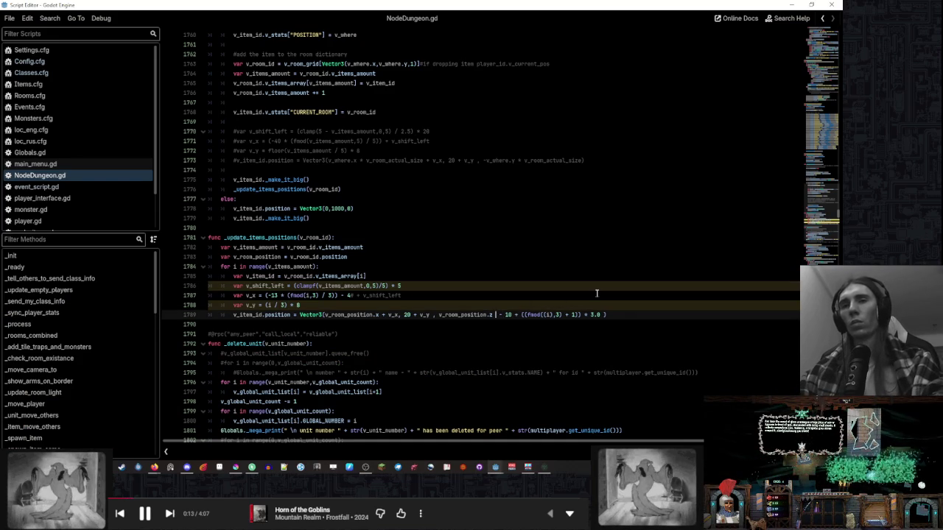
{"action": "type", "text": "-"}
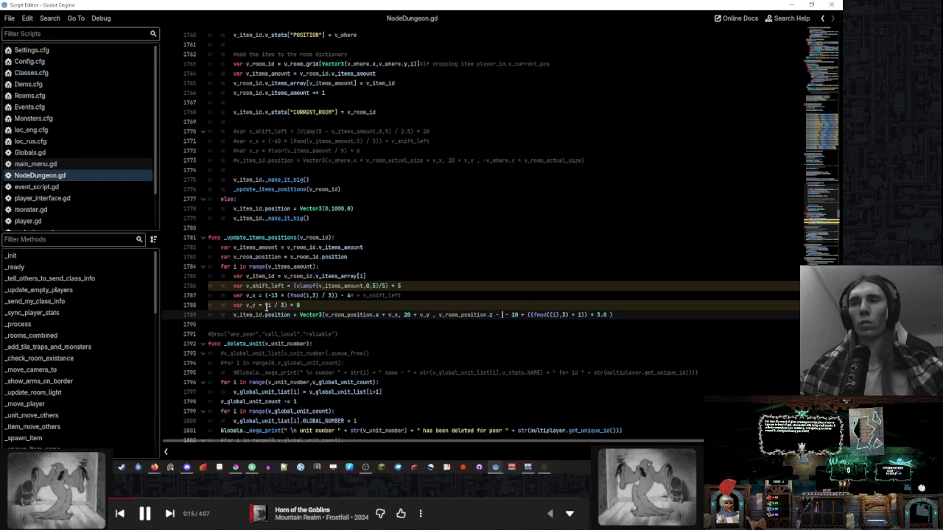
{"action": "left_click_drag", "start_coordinate": [267, 305], "coordinate": [440, 306]}
{"action": "left_click", "coordinate": [503, 315]}
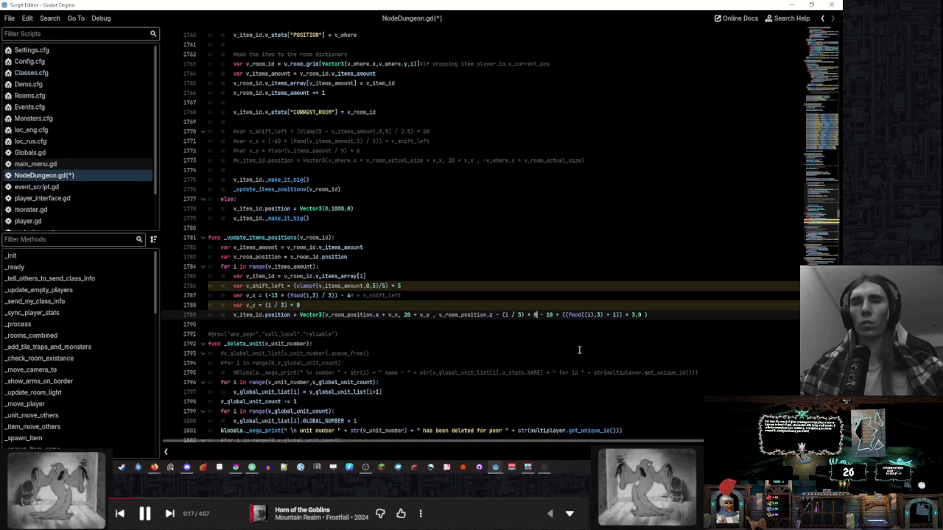
{"action": "left_click", "coordinate": [511, 317]}
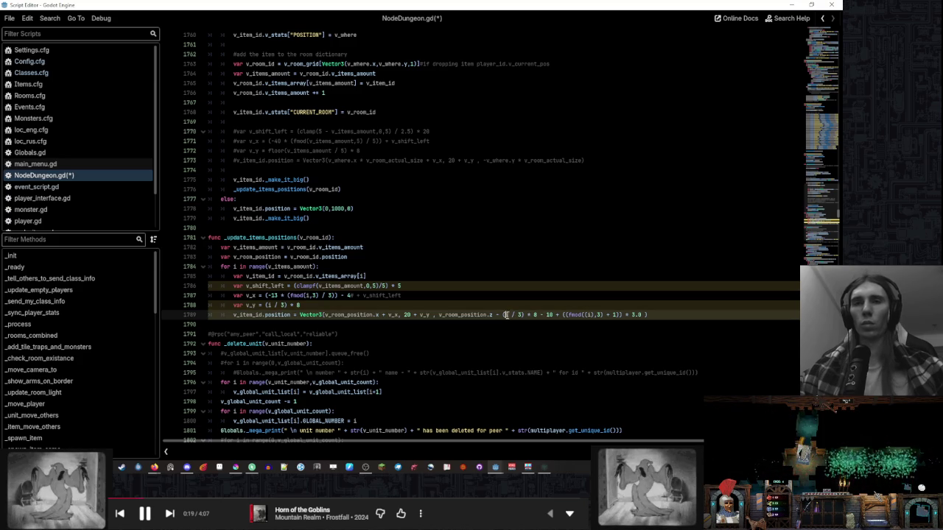
{"action": "type", "text": "floor"}
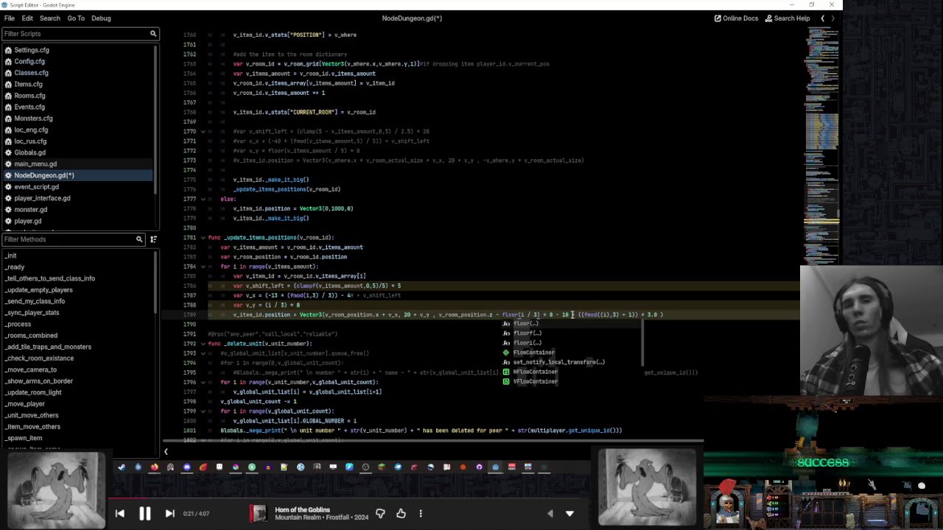
{"action": "key", "text": "Escape"}
{"action": "key", "text": "Up"}
{"action": "key", "text": "ctrl+s"}
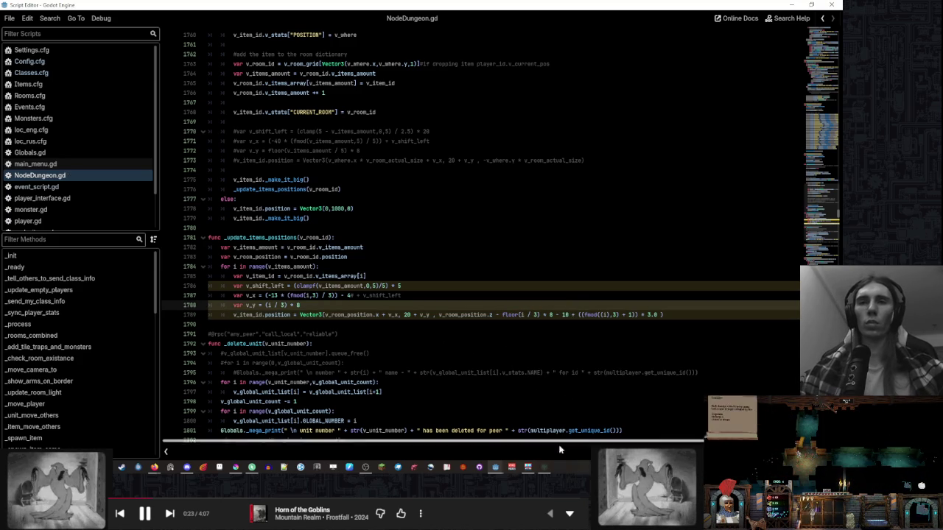
{"action": "left_click", "coordinate": [548, 466]}
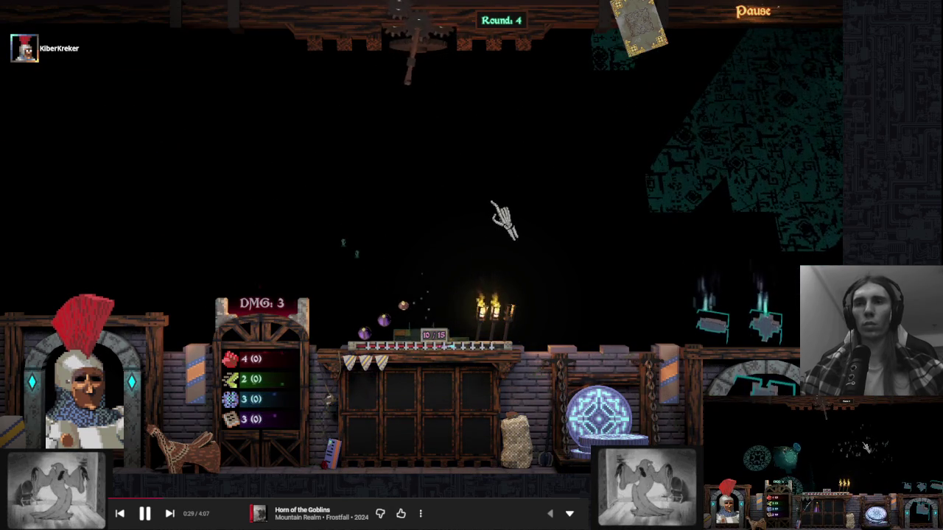
- Change the floor(i / 3) multiplier on line 1789 from 8 to 3 and recheck the game
{"action": "key", "text": "alt+Tab"}
{"action": "left_click", "coordinate": [552, 315]}
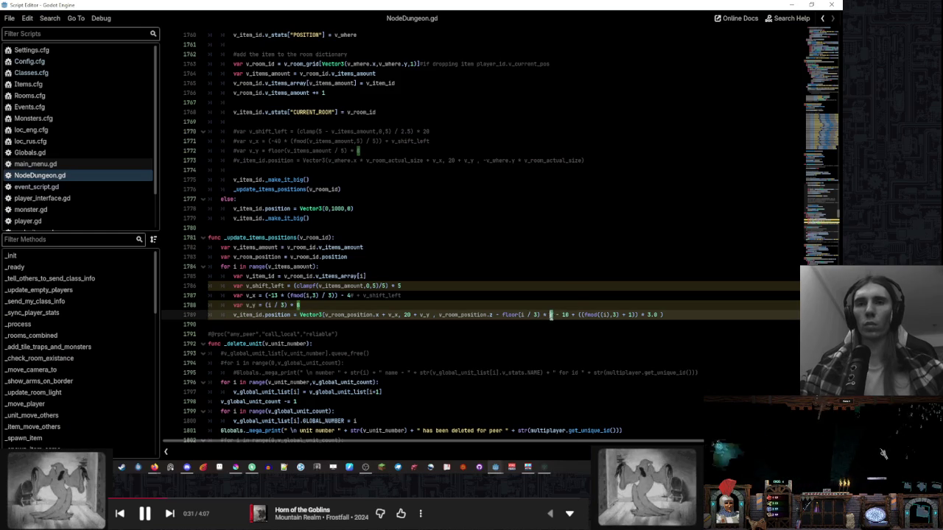
{"action": "type", "text": "3"}
{"action": "left_click", "coordinate": [574, 295]}
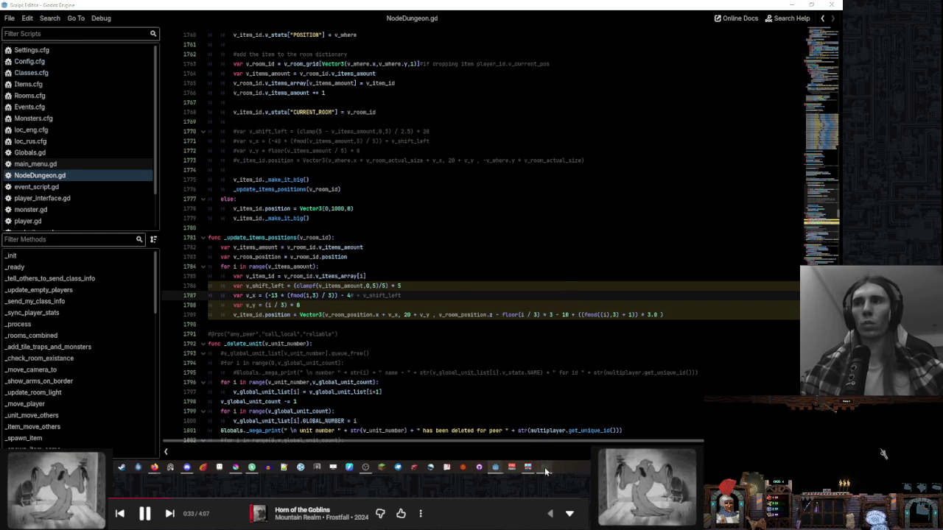
{"action": "left_click", "coordinate": [545, 472]}
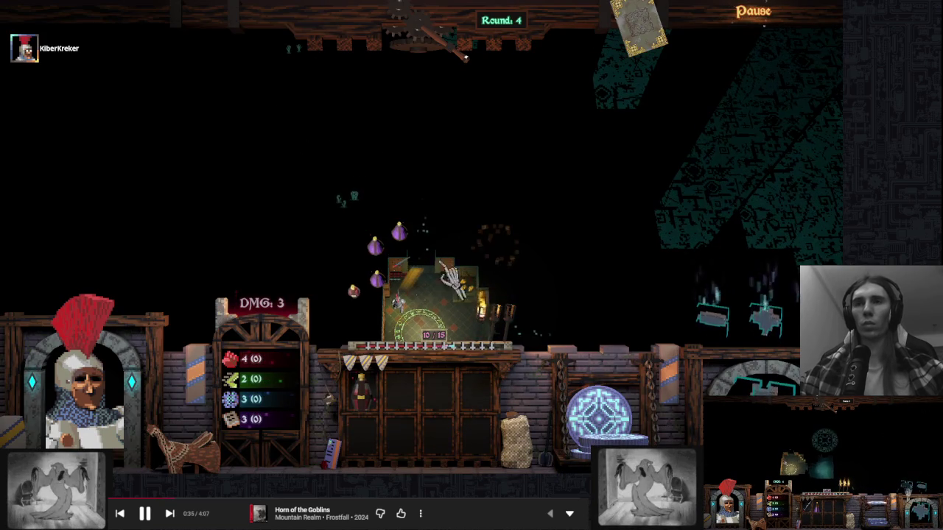
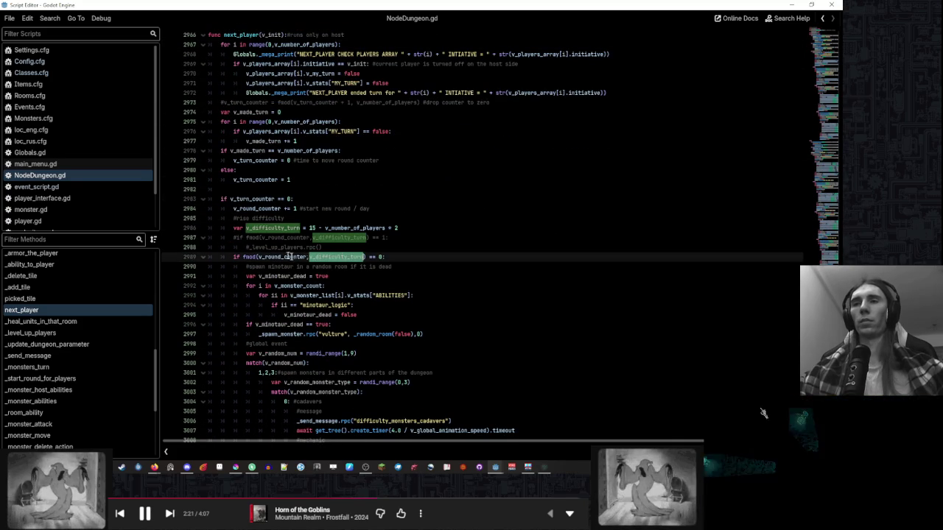
- Check where v_random_num is used, then comment out randi_range(1,9) on line 2999 so it equals 1, and save
{"action": "double_click", "coordinate": [297, 257]}
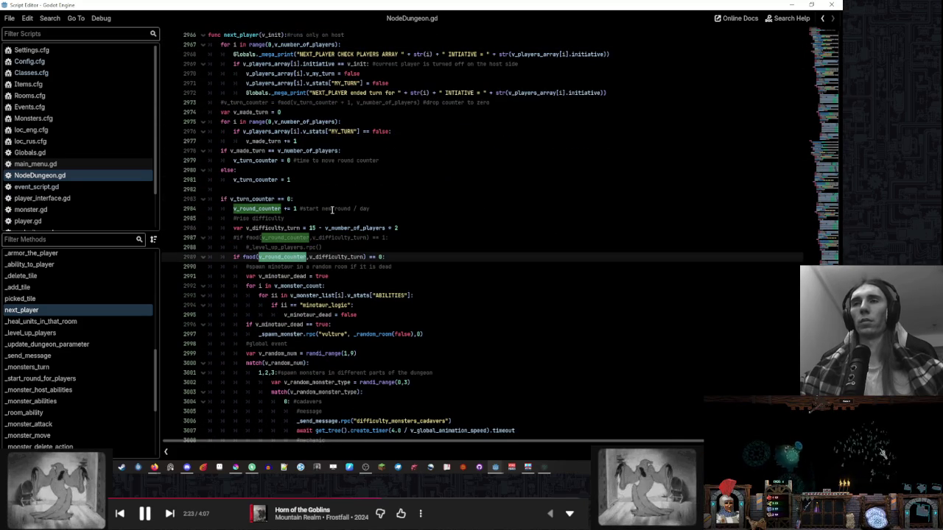
{"action": "scroll", "coordinate": [332, 209], "scroll_direction": "down", "scroll_amount": 1}
{"action": "scroll", "coordinate": [280, 254], "scroll_direction": "down", "scroll_amount": 2}
{"action": "double_click", "coordinate": [294, 276]}
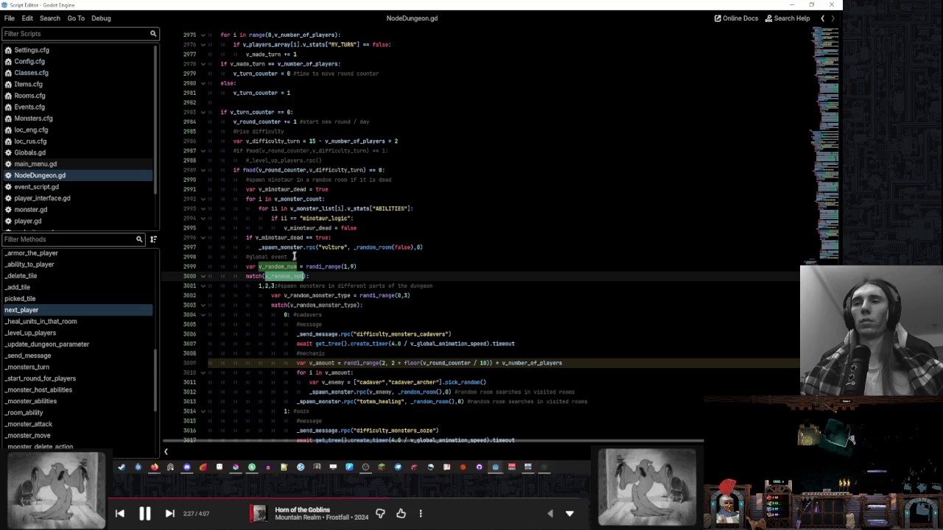
{"action": "left_click", "coordinate": [306, 266]}
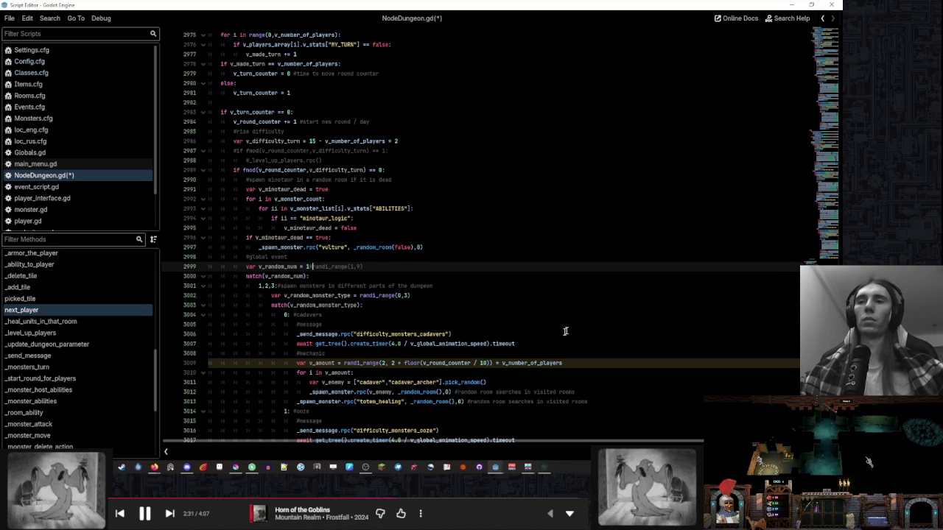
{"action": "type", "text": "#"}
{"action": "key", "text": "ctrl+s"}
- In the running game, end turns until round 12 and dismiss the event message
{"action": "left_click", "coordinate": [544, 467]}
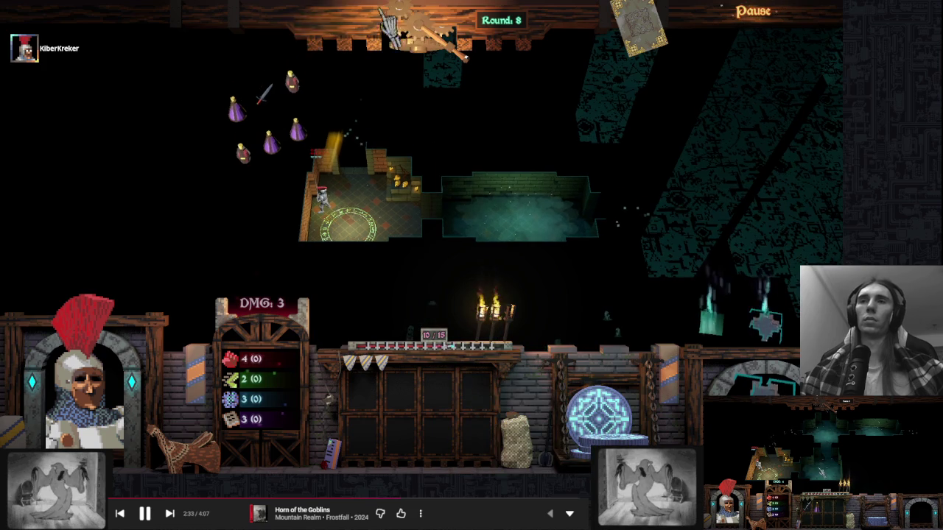
{"action": "left_click", "coordinate": [444, 59]}
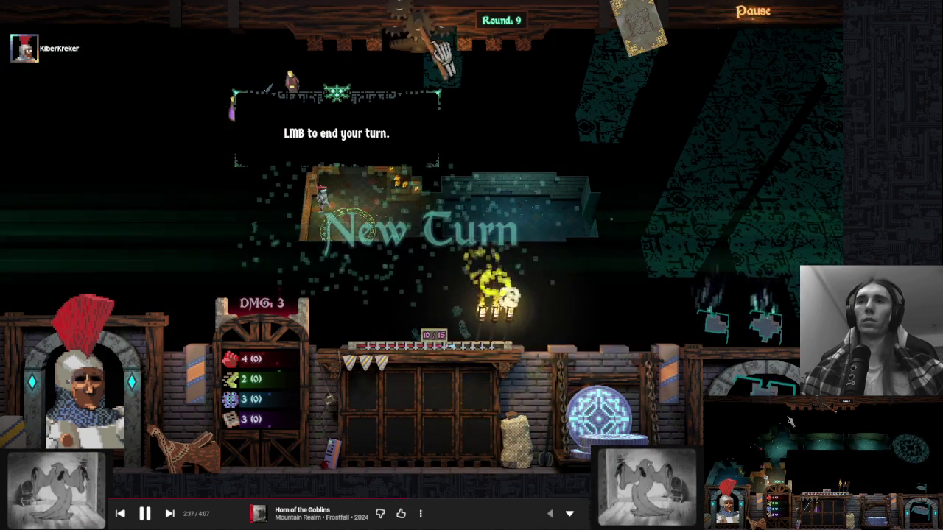
{"action": "left_click", "coordinate": [515, 77]}
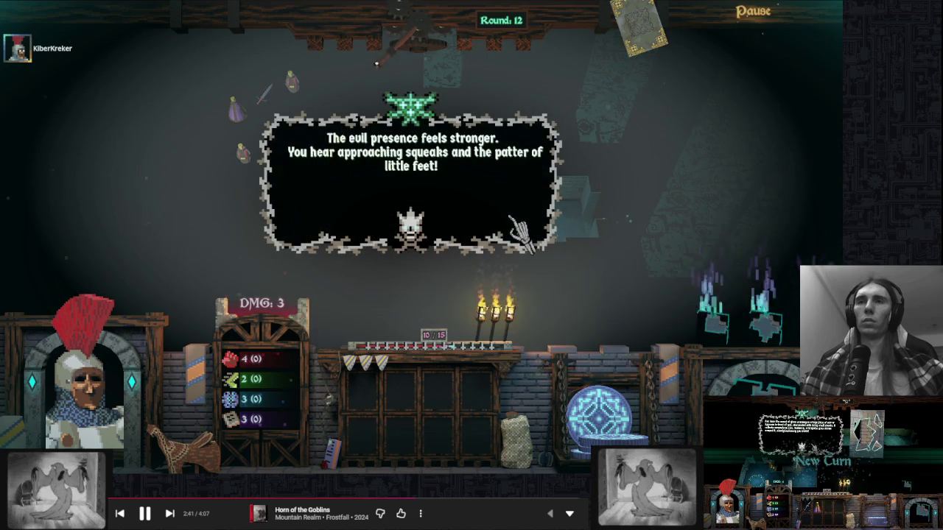
{"action": "left_click", "coordinate": [510, 220]}
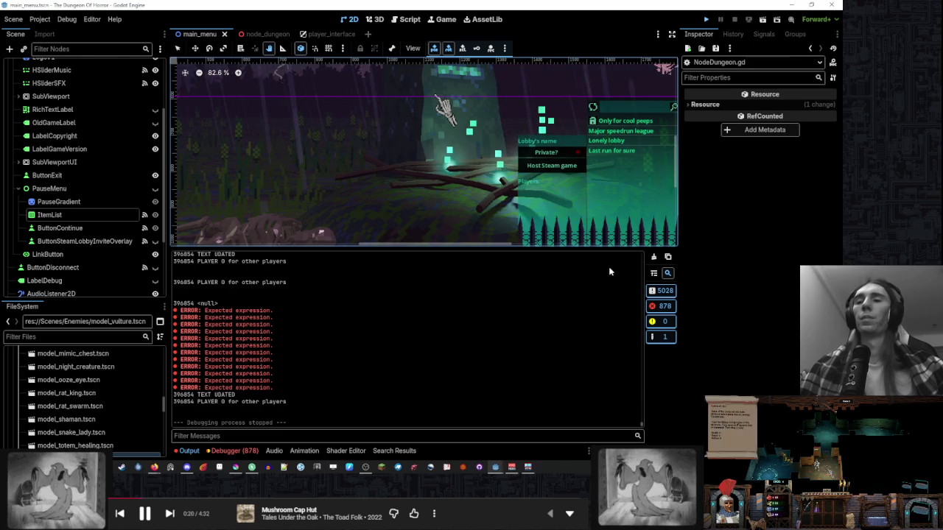
- Run the project, start a new game, inspect a floating potion, then stop the run
{"action": "left_click", "coordinate": [706, 20]}
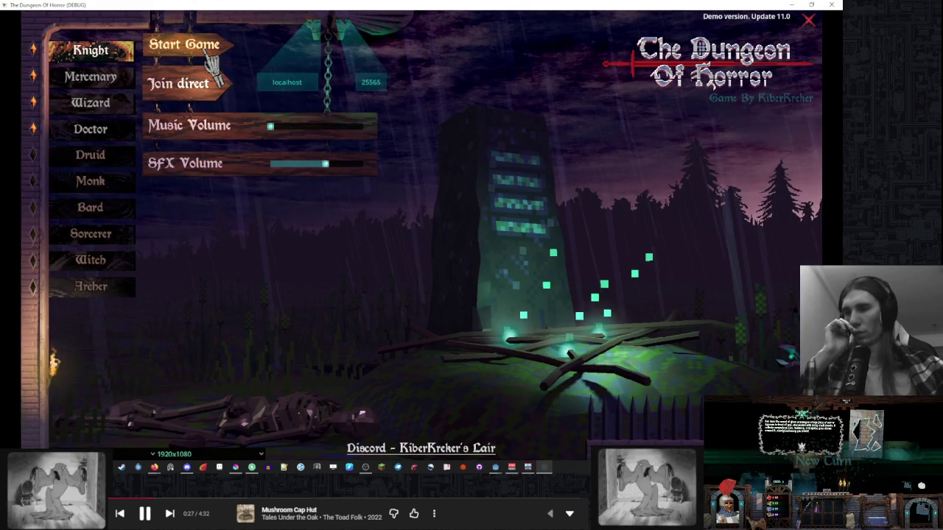
{"action": "left_click", "coordinate": [212, 49]}
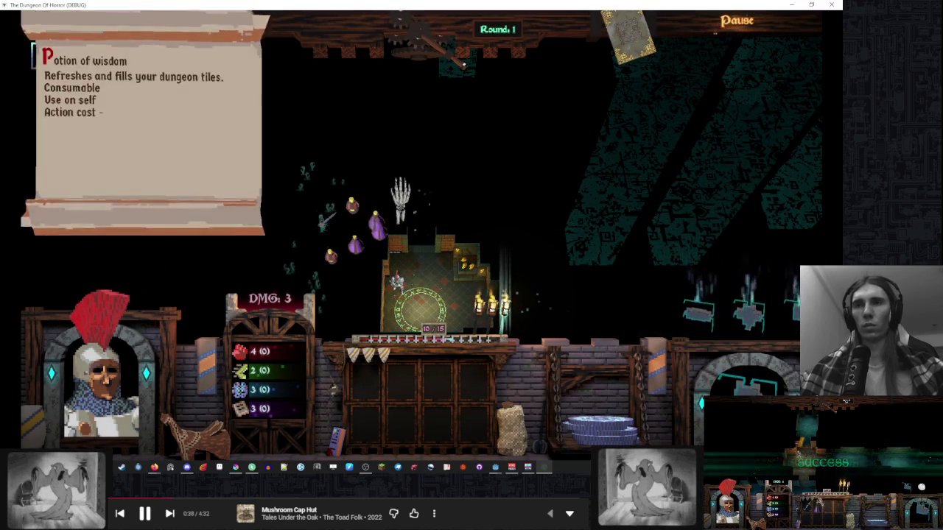
{"action": "mouse_move", "coordinate": [394, 210]}
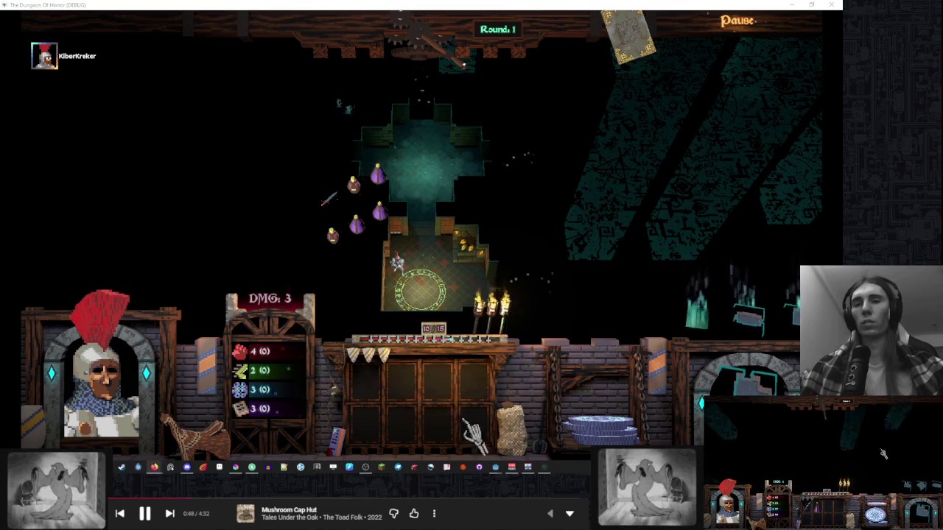
{"action": "key", "text": "F8"}
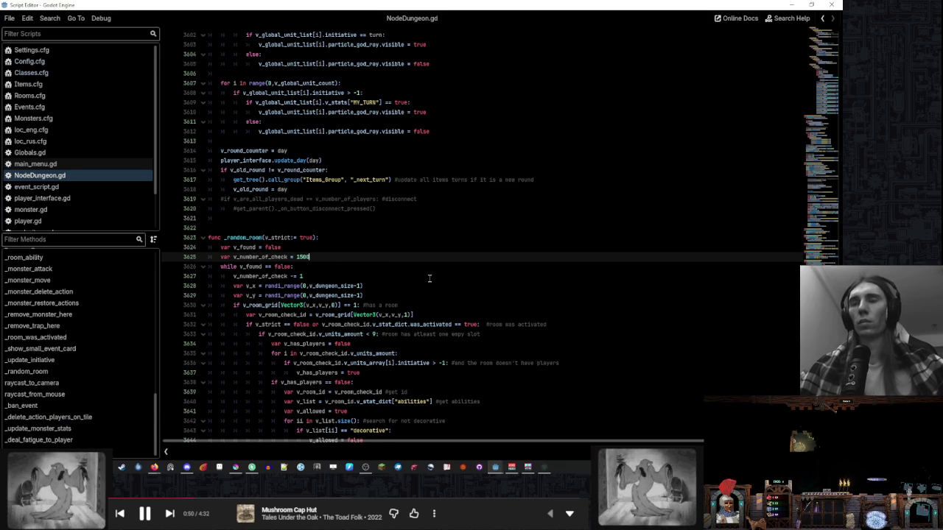
- Filter the method list by 'item' and jump to _update_items_positions
{"action": "left_click", "coordinate": [104, 238]}
{"action": "type", "text": "item"}
{"action": "left_click", "coordinate": [79, 312]}
- Change the z-offset subtraction on line 1789 from 1 to 7 and return to the game
{"action": "left_click", "coordinate": [401, 245]}
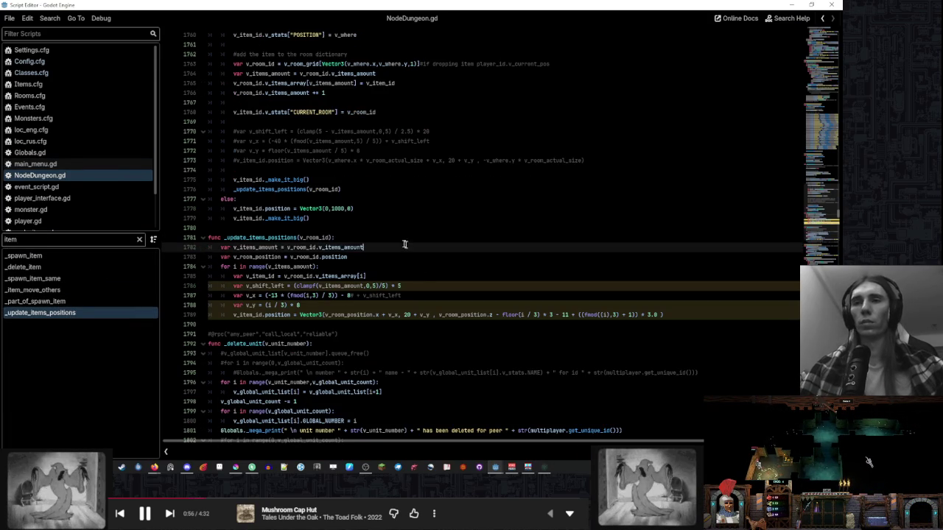
{"action": "double_click", "coordinate": [565, 314]}
{"action": "type", "text": "7"}
{"action": "left_click", "coordinate": [559, 301]}
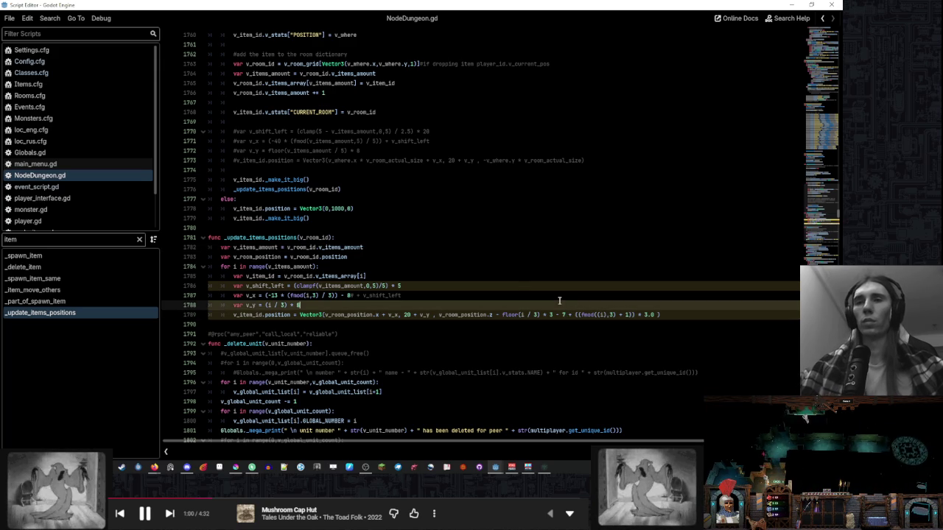
{"action": "left_click", "coordinate": [348, 296]}
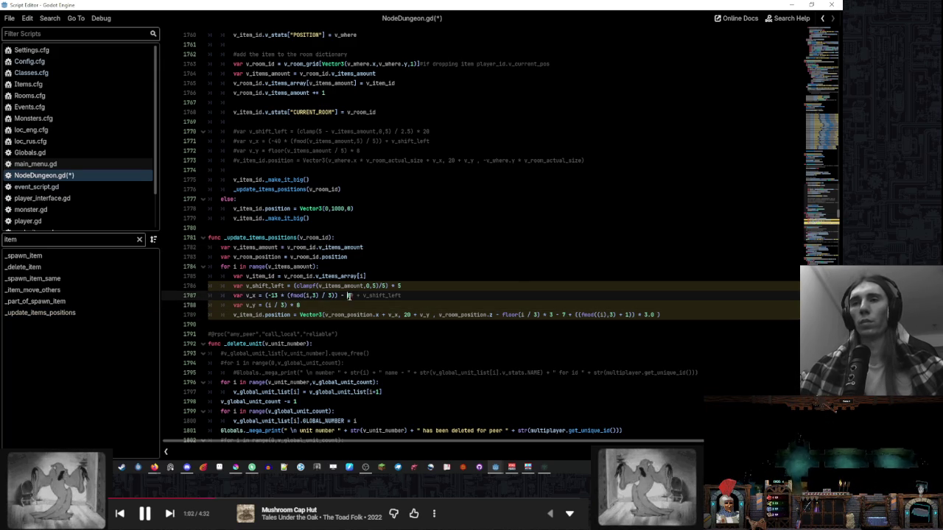
{"action": "type", "text": "9"}
{"action": "left_click", "coordinate": [469, 279]}
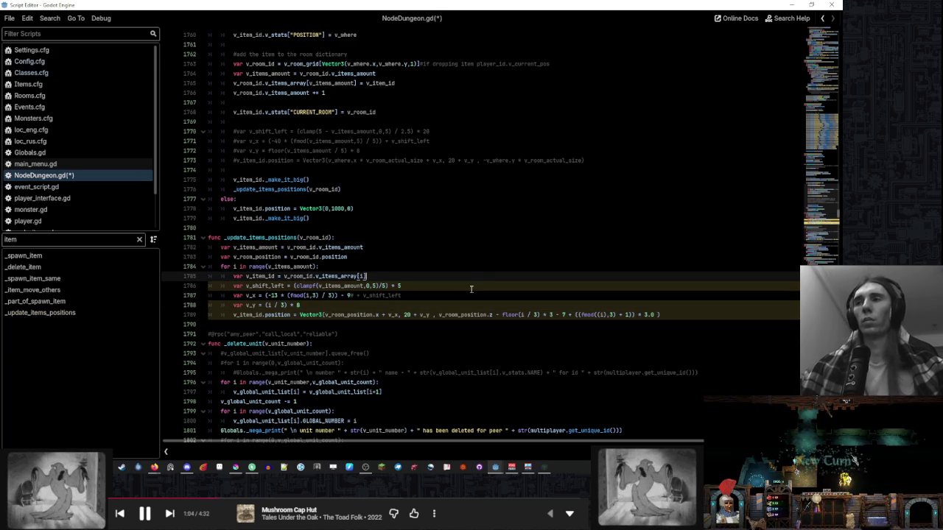
{"action": "left_click", "coordinate": [547, 466]}
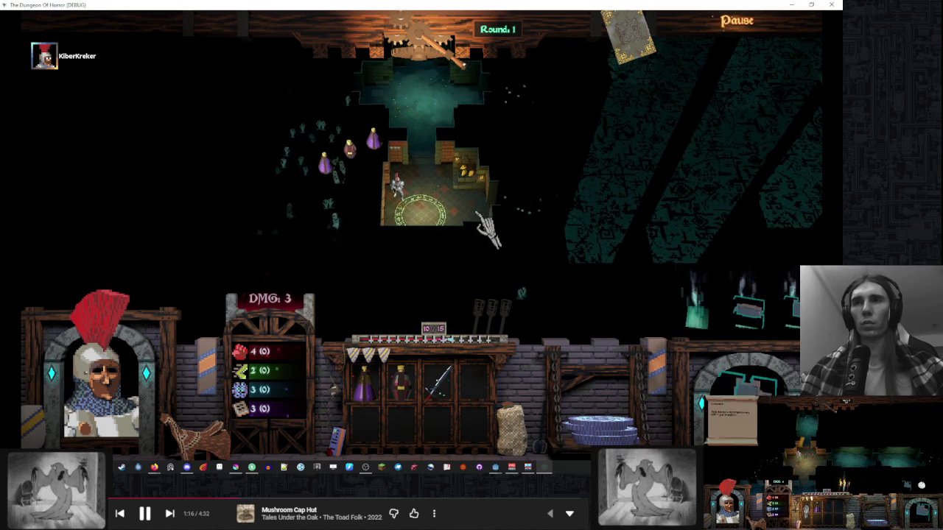
- Review item position lines 1787–1789, then check item placement in the running game
{"action": "key", "text": "alt+Tab"}
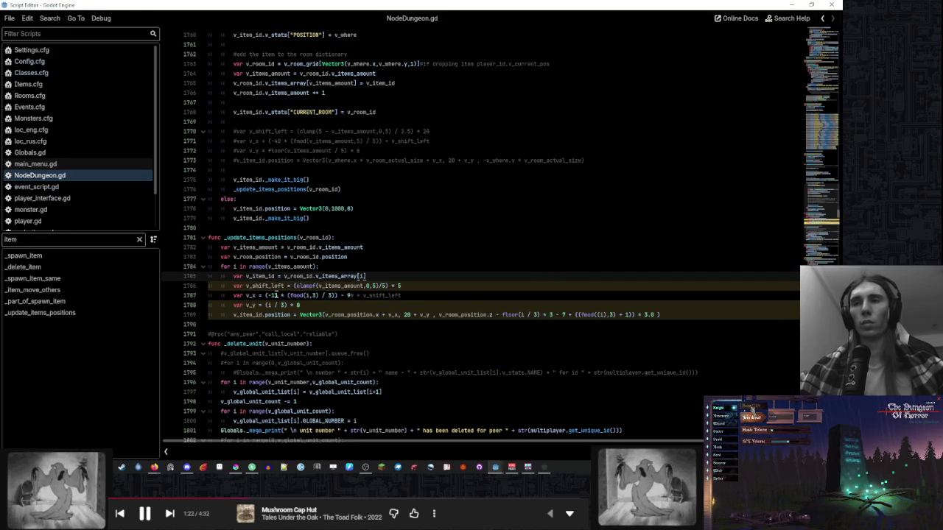
{"action": "left_click", "coordinate": [276, 295]}
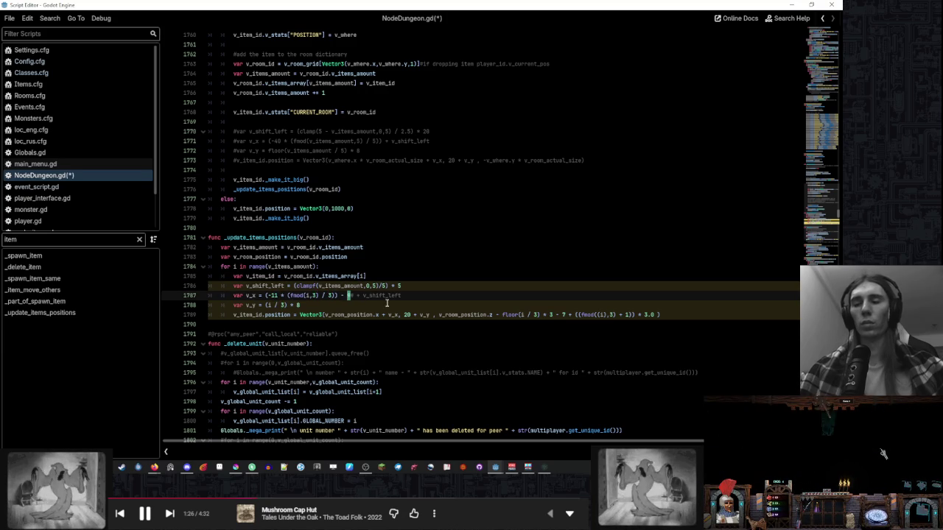
{"action": "left_click", "coordinate": [564, 314]}
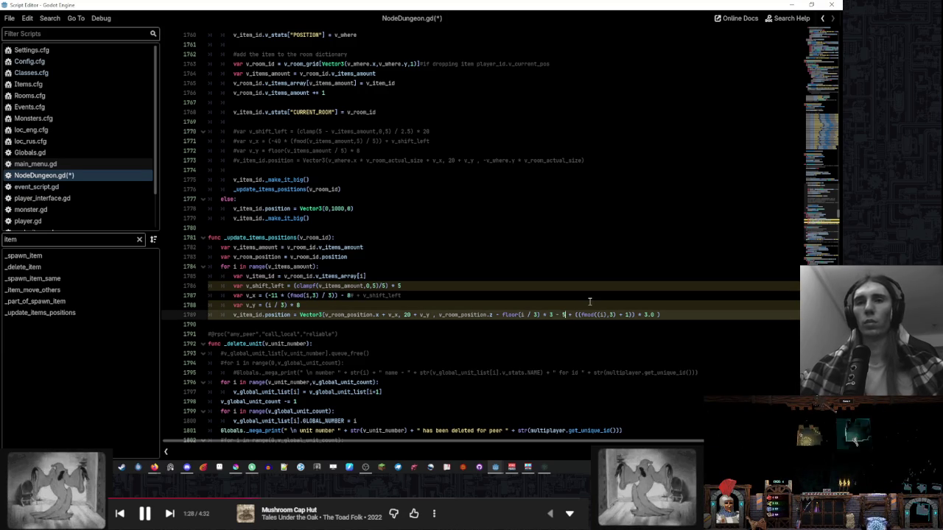
{"action": "left_click", "coordinate": [588, 302]}
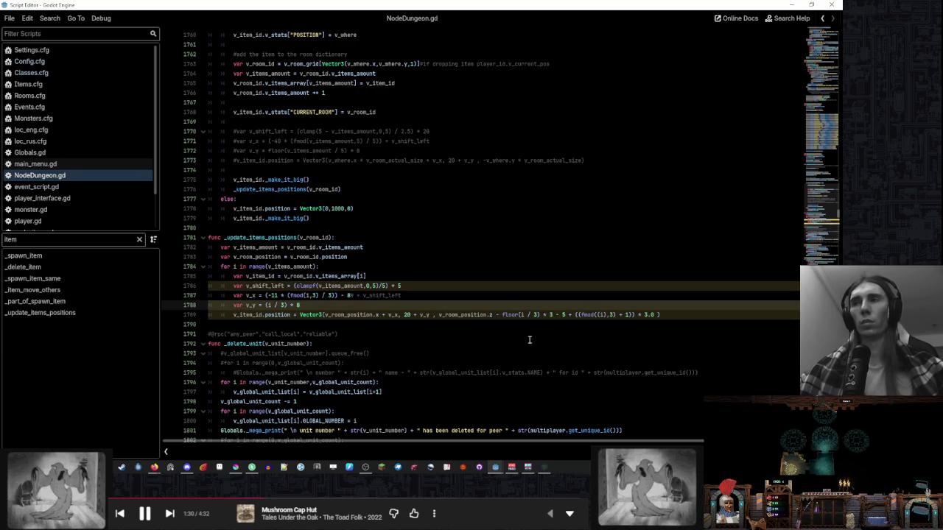
{"action": "left_click", "coordinate": [543, 468]}
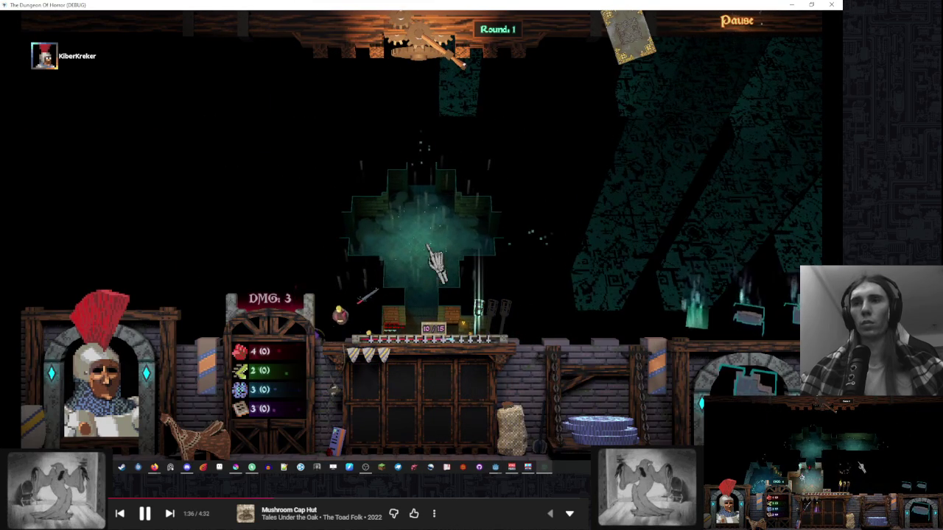
{"action": "key", "text": "alt+Tab"}
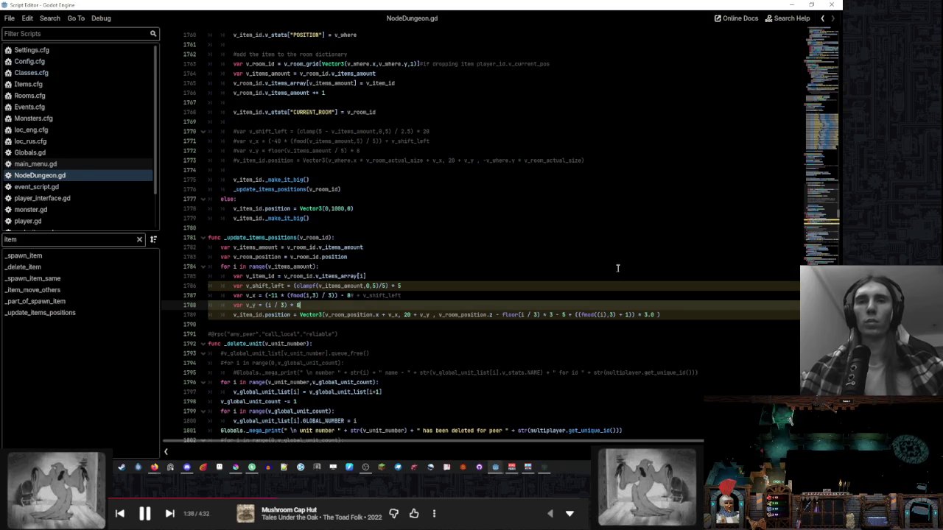
{"action": "left_click", "coordinate": [544, 468]}
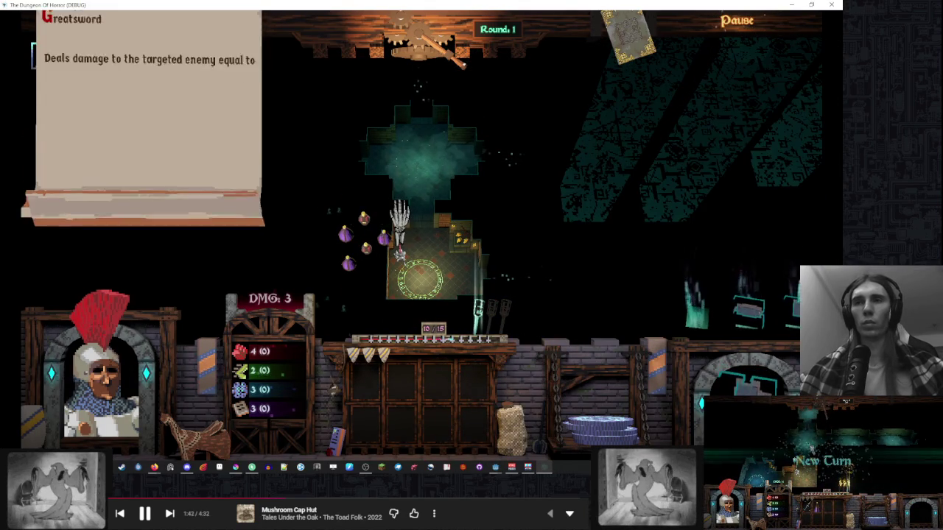
{"action": "mouse_move", "coordinate": [354, 247]}
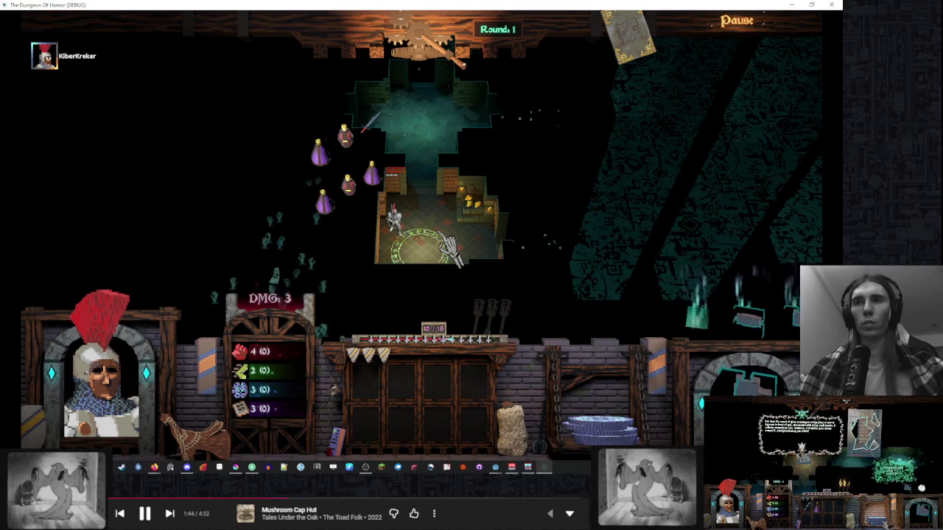
- Enter 4 in the z-offset on line 1789, then end a turn in-game to test it
{"action": "key", "text": "alt+Tab"}
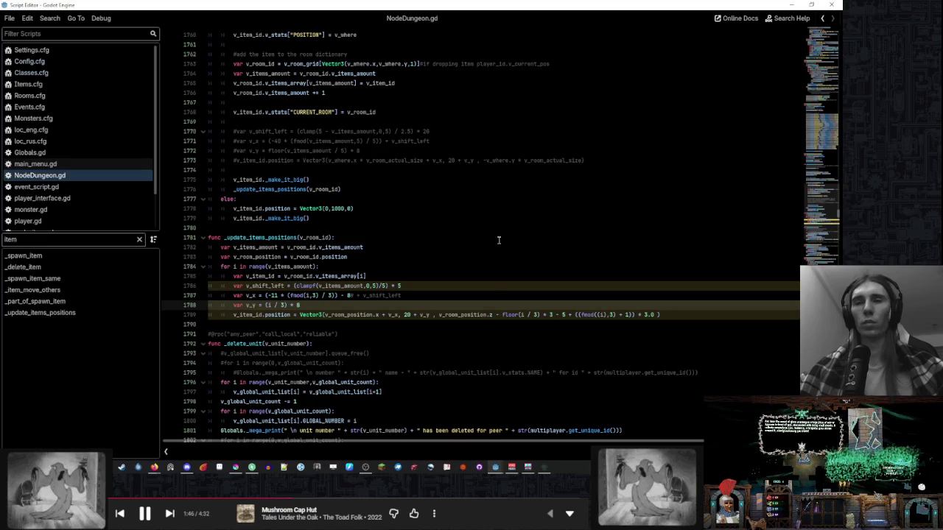
{"action": "left_click", "coordinate": [349, 296]}
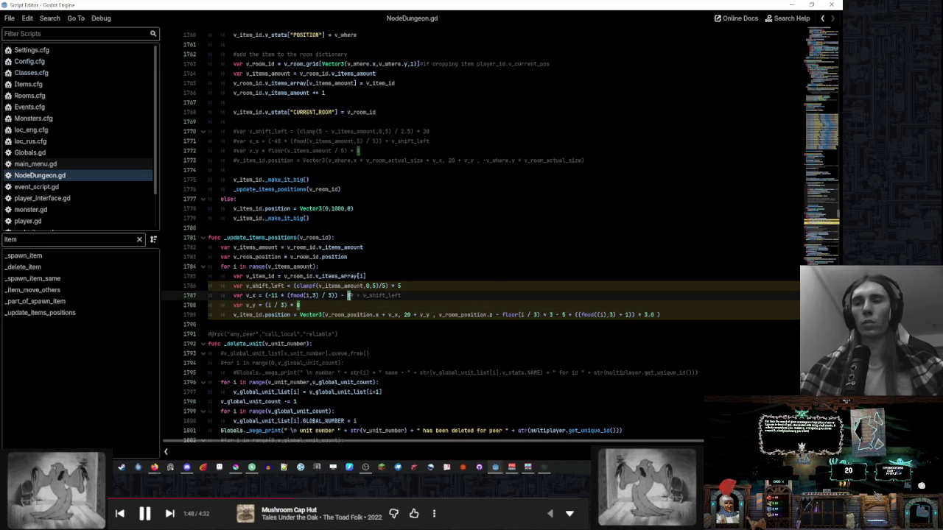
{"action": "type", "text": "9"}
{"action": "left_click", "coordinate": [449, 285]}
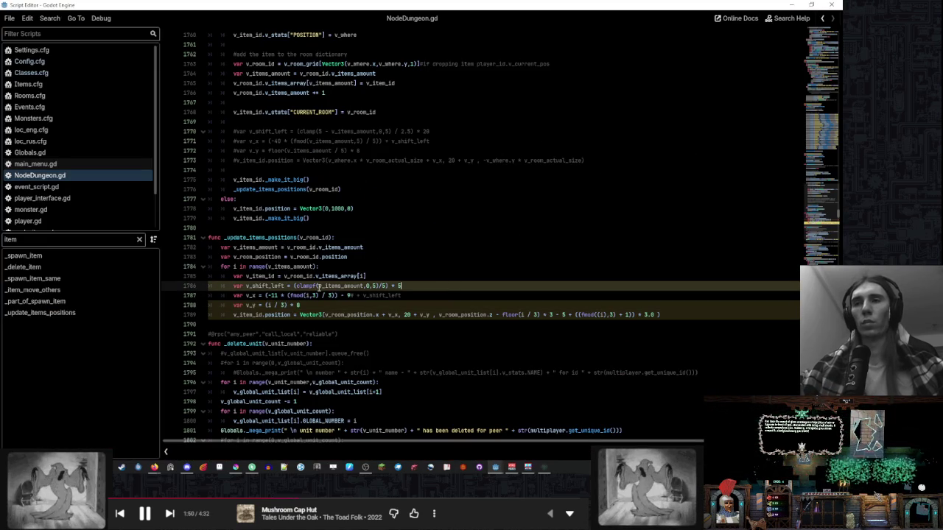
{"action": "left_click", "coordinate": [278, 295]}
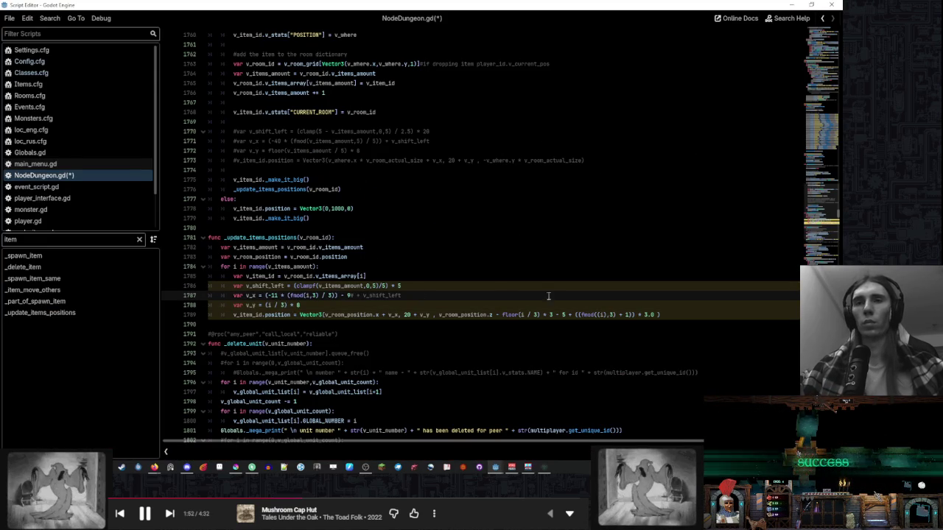
{"action": "left_click", "coordinate": [652, 315]}
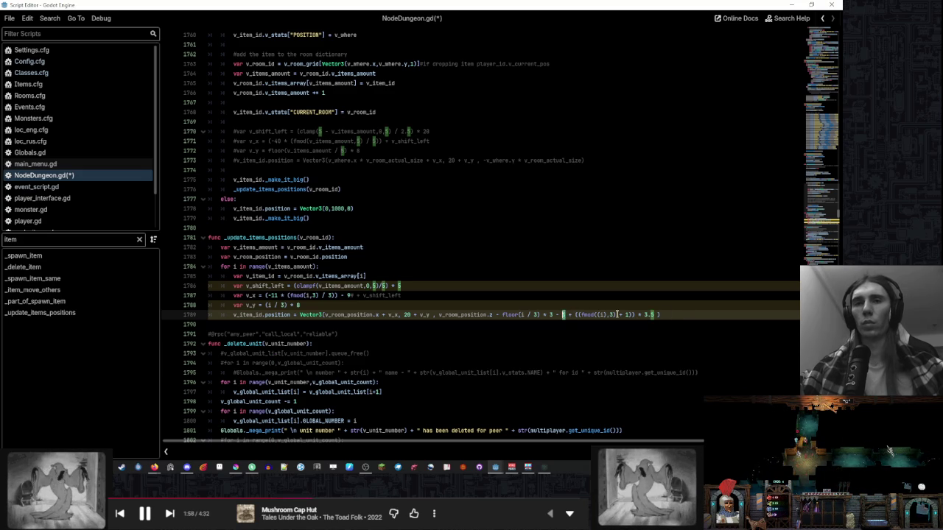
{"action": "type", "text": "4"}
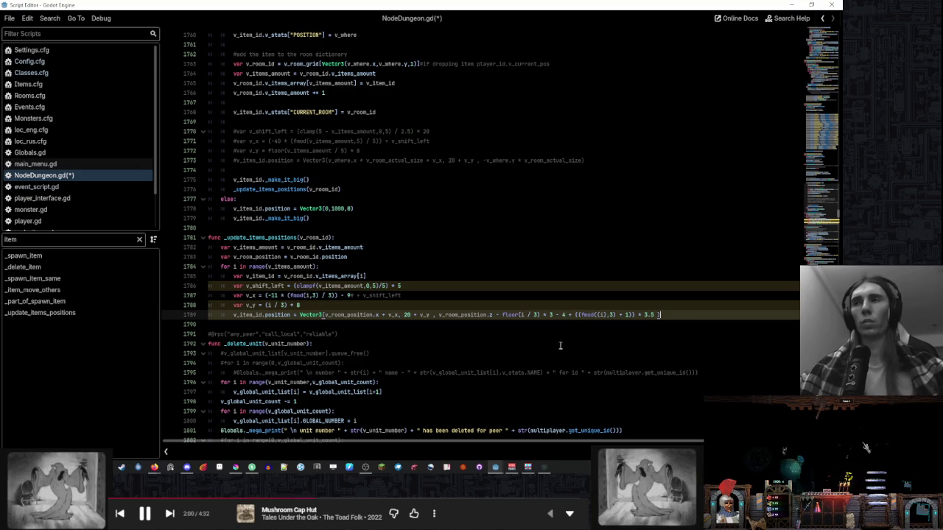
{"action": "left_click", "coordinate": [543, 468]}
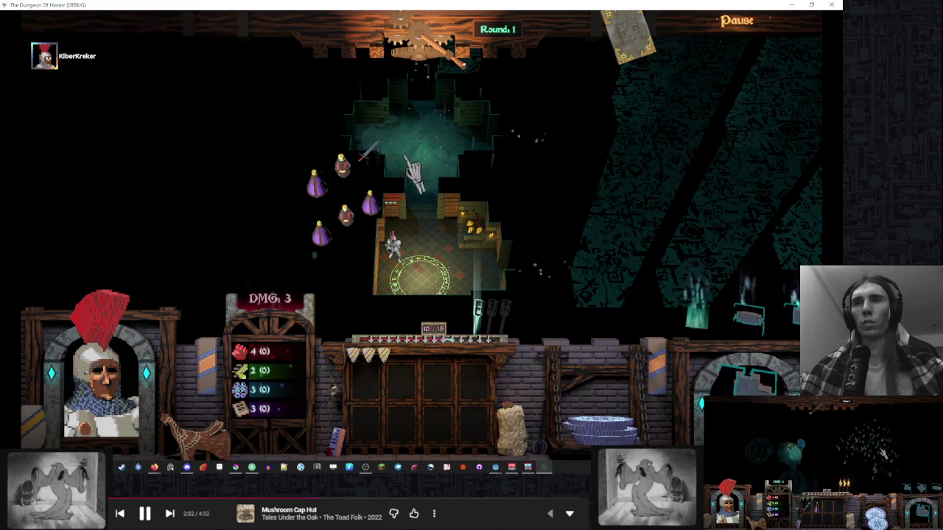
{"action": "left_click", "coordinate": [432, 65]}
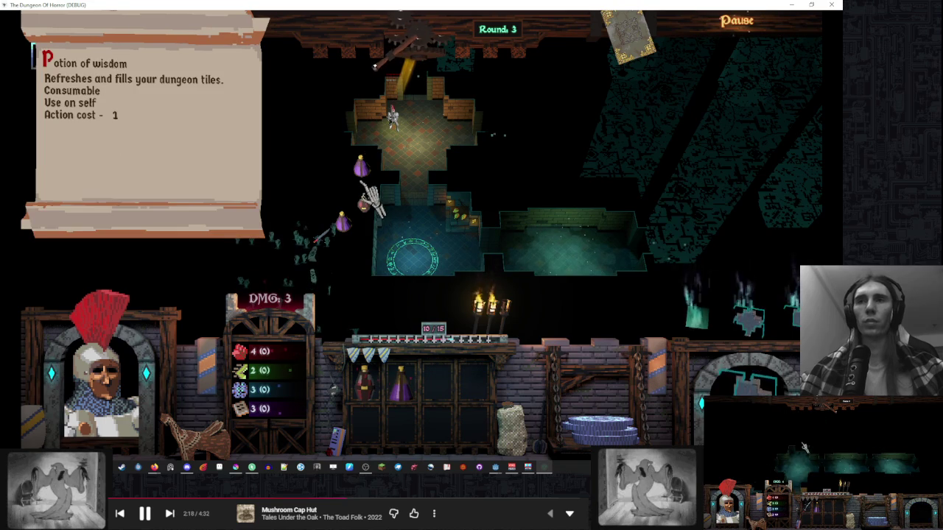
- Adjust the row multiplier on line 1789 so the offset becomes floor(i / 3) * 2 - 1
{"action": "key", "text": "alt+Tab"}
{"action": "left_click", "coordinate": [583, 297]}
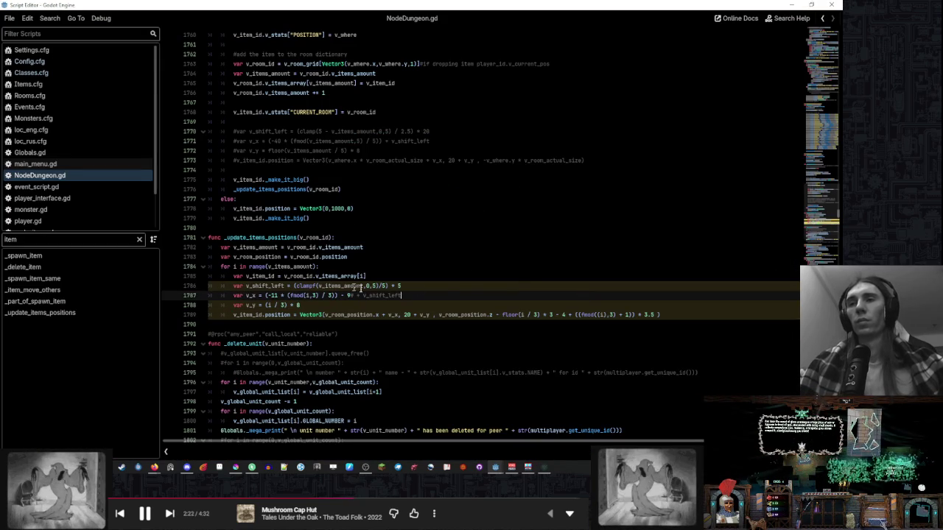
{"action": "left_click", "coordinate": [565, 315]}
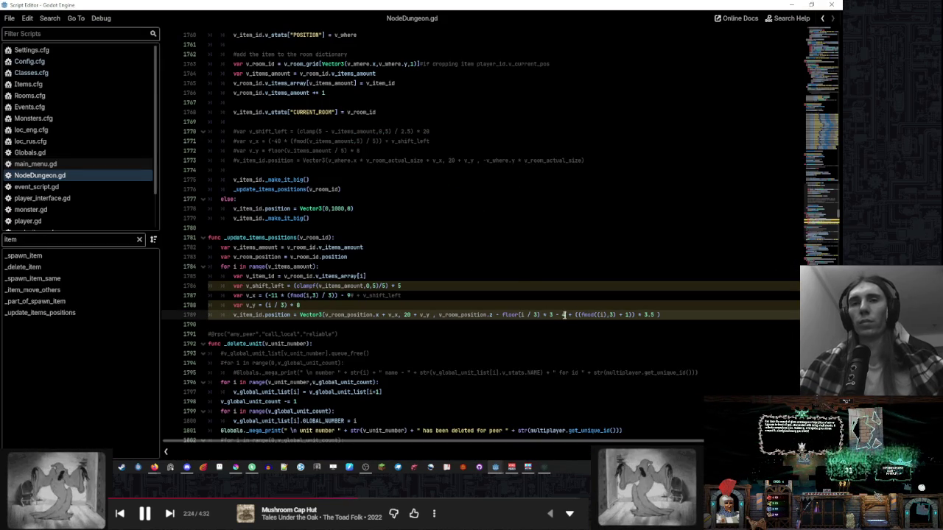
{"action": "type", "text": "1"}
{"action": "left_click", "coordinate": [556, 295]}
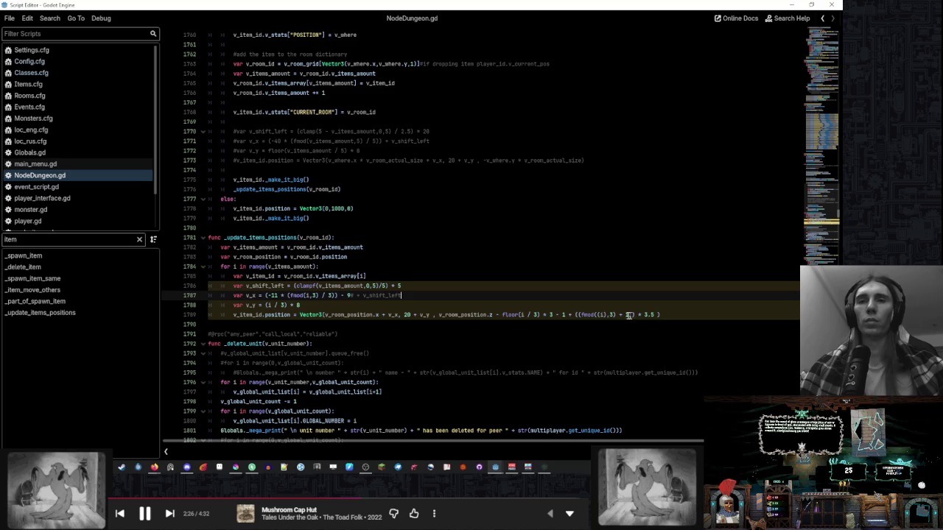
{"action": "left_click", "coordinate": [553, 314]}
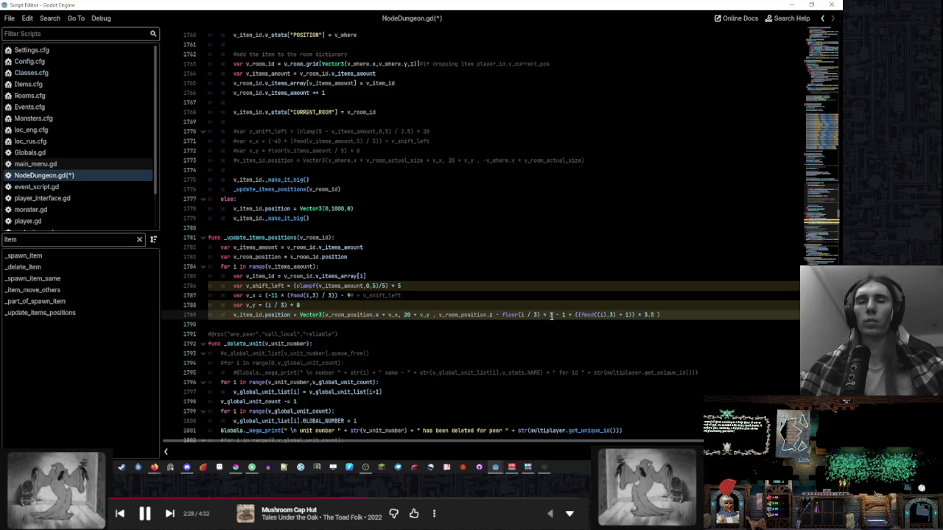
{"action": "left_click", "coordinate": [596, 297]}
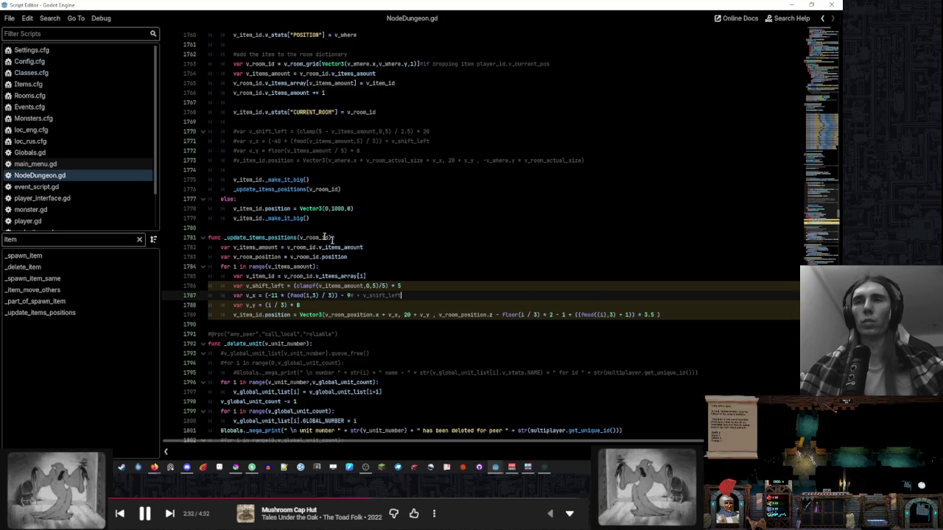
- Back in the game, end two turns and dismiss the trap card to check item drops
{"action": "key", "text": "alt+Tab"}
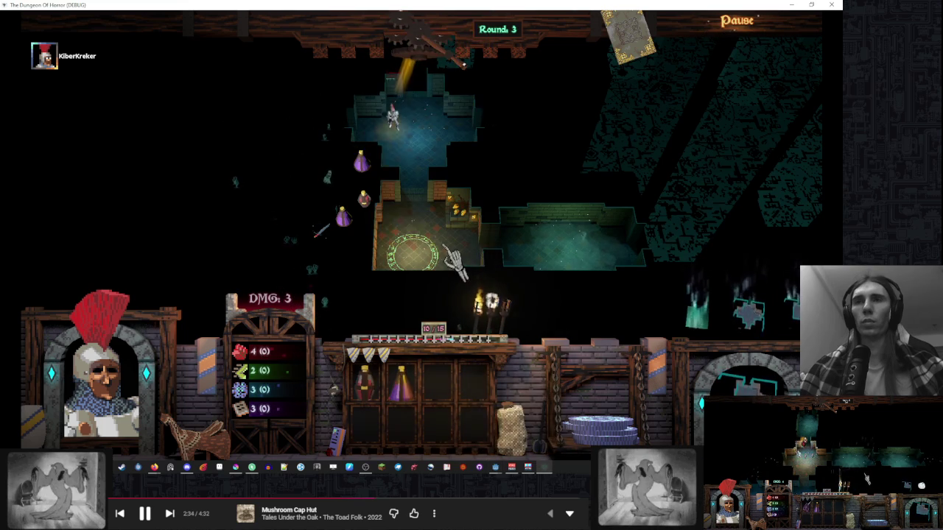
{"action": "left_click", "coordinate": [431, 92]}
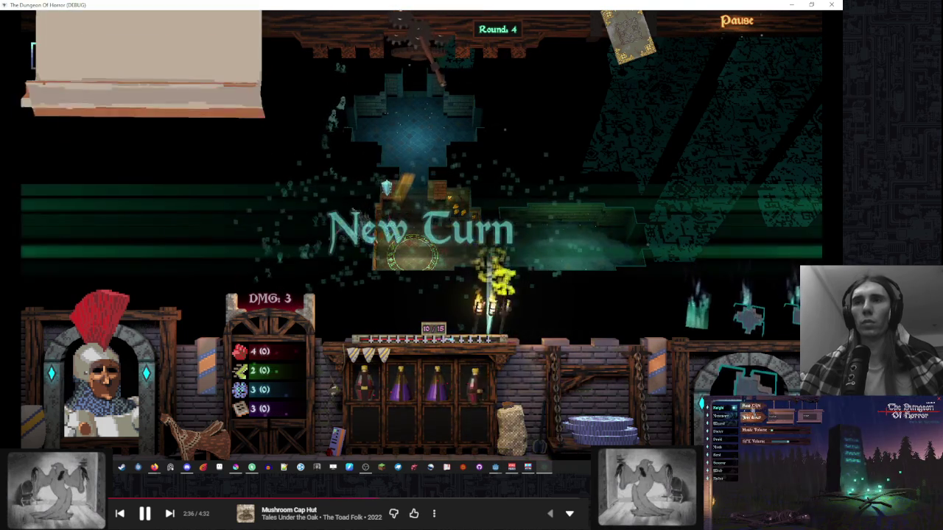
{"action": "left_click", "coordinate": [600, 225]}
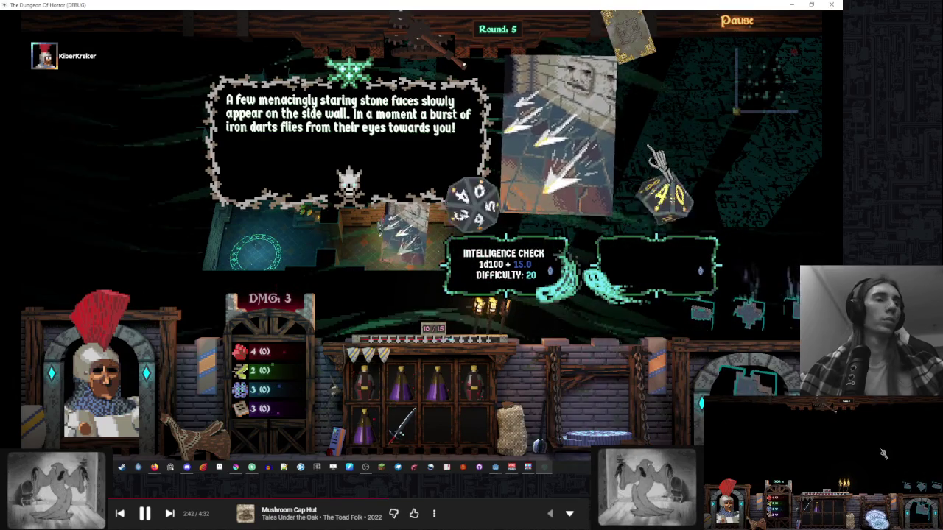
{"action": "left_click", "coordinate": [549, 167]}
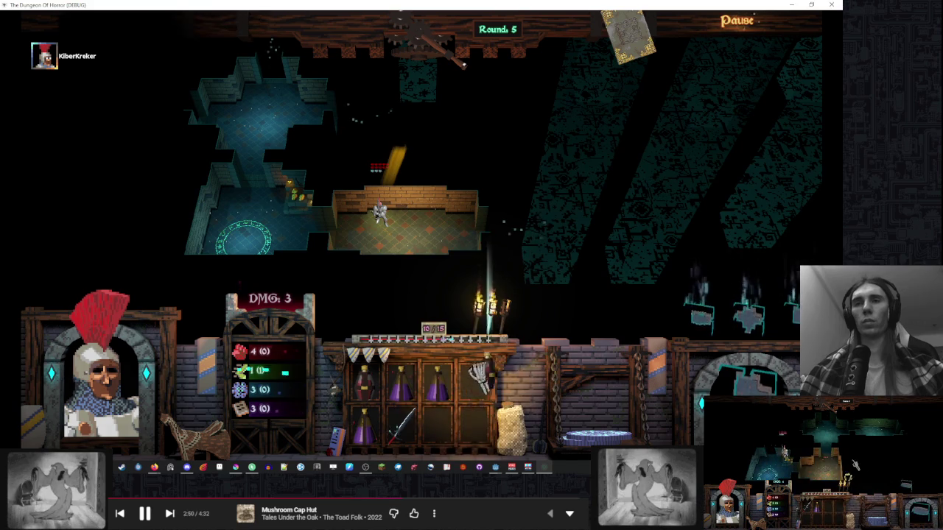
{"action": "mouse_move", "coordinate": [446, 358]}
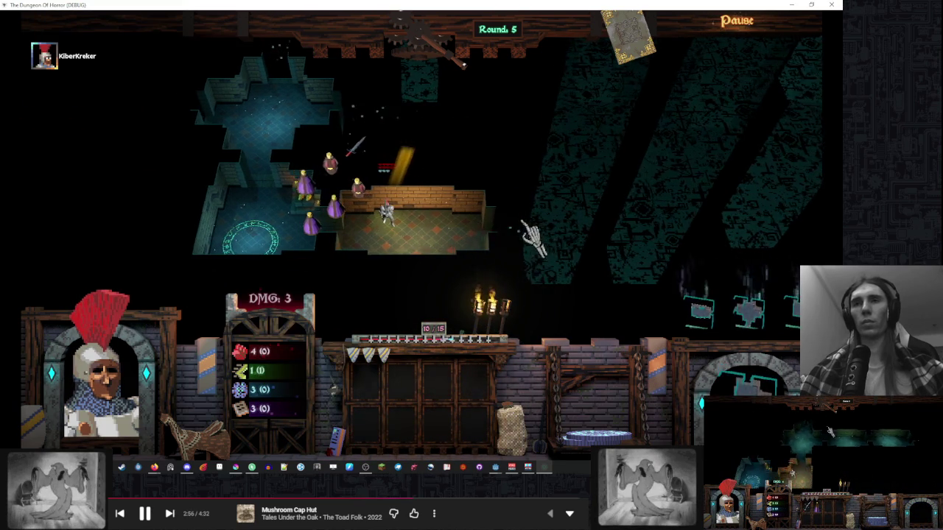
- Use the Potion of wisdom to refill dungeon tiles, then return to the script
{"action": "key", "text": "alt+Tab"}
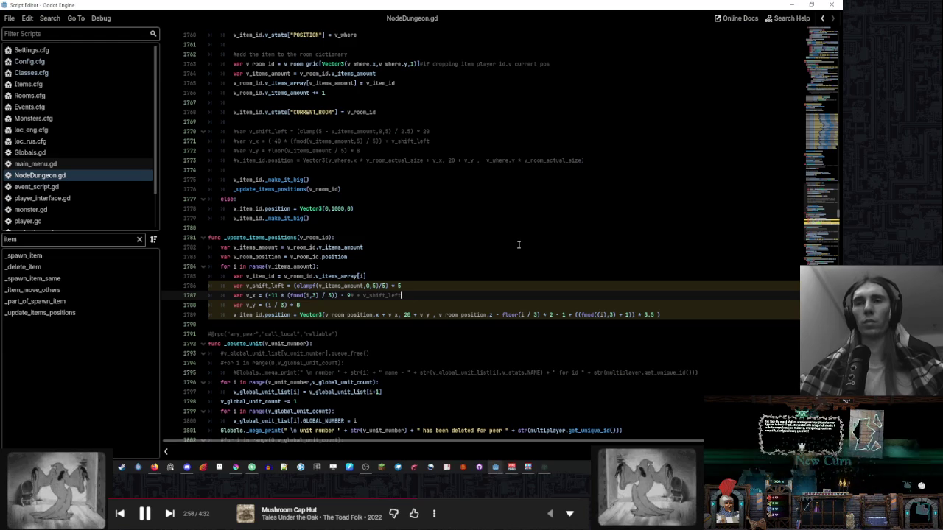
{"action": "key", "text": "alt+Tab"}
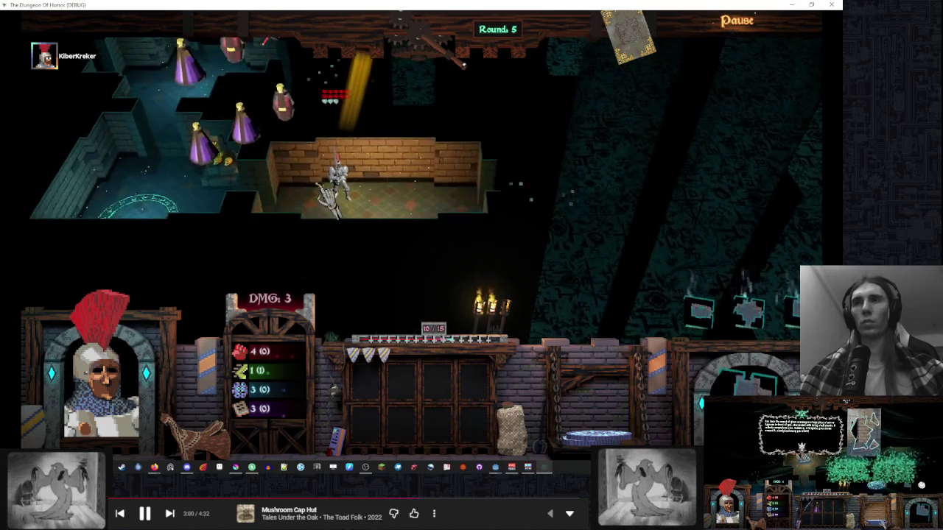
{"action": "left_click", "coordinate": [258, 166]}
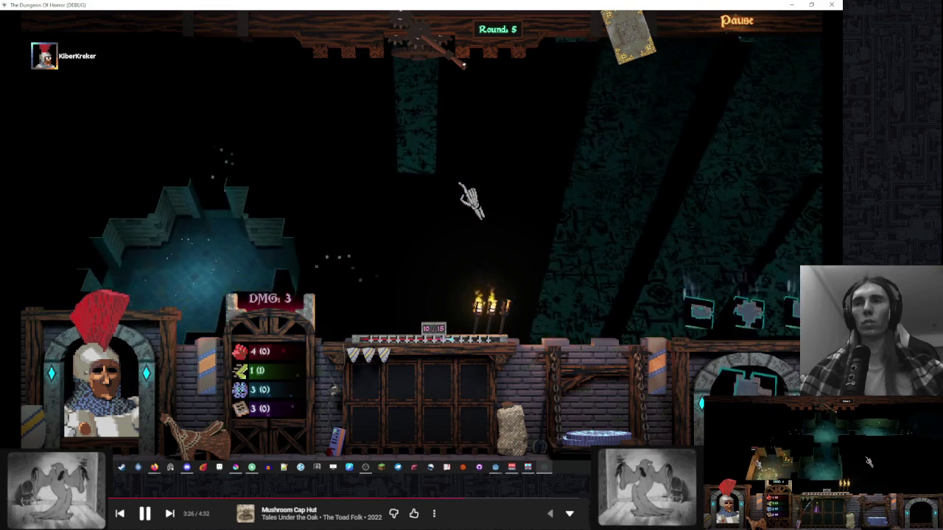
{"action": "key", "text": "alt+Tab"}
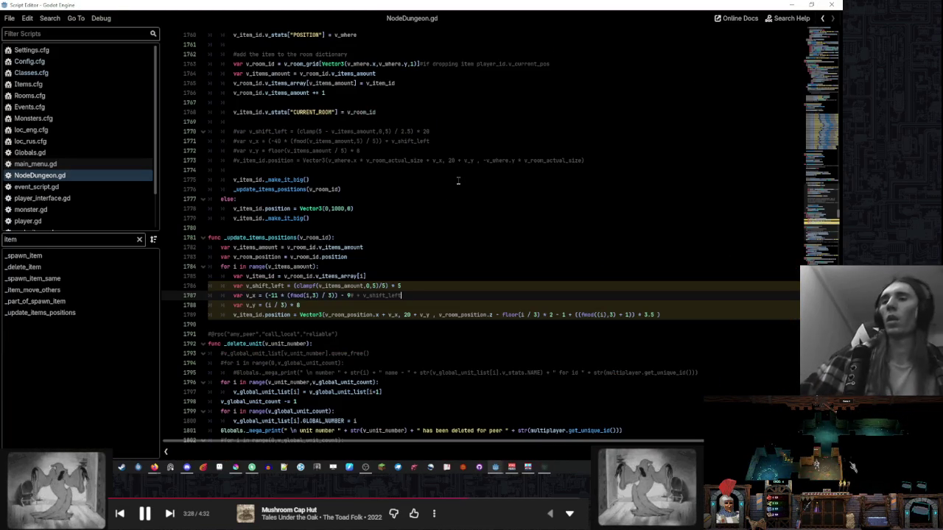
{"action": "scroll", "coordinate": [74, 107], "scroll_direction": "down", "scroll_amount": 3}
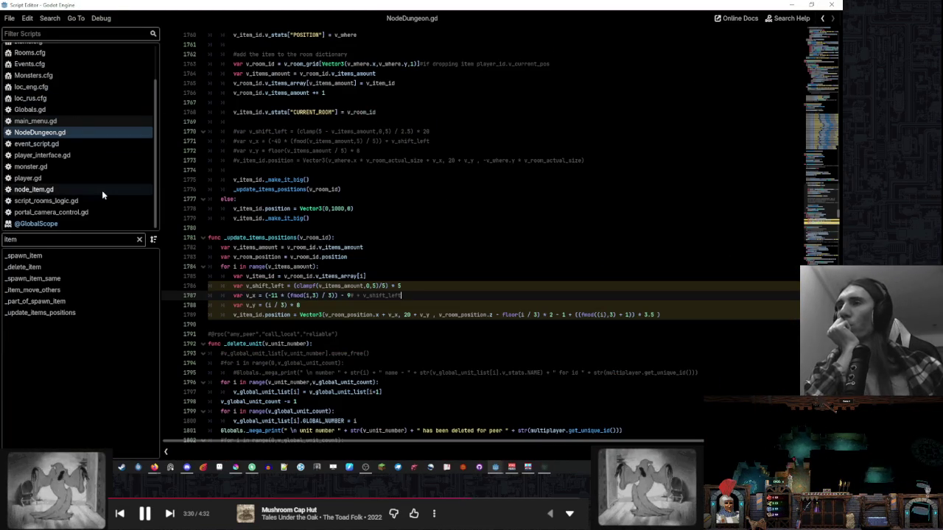
- In node_item.gd, change _make_it_big's scale from Vector3(3,3,3) to Vector3(2,2,2), then return to the game
{"action": "left_click", "coordinate": [102, 190]}
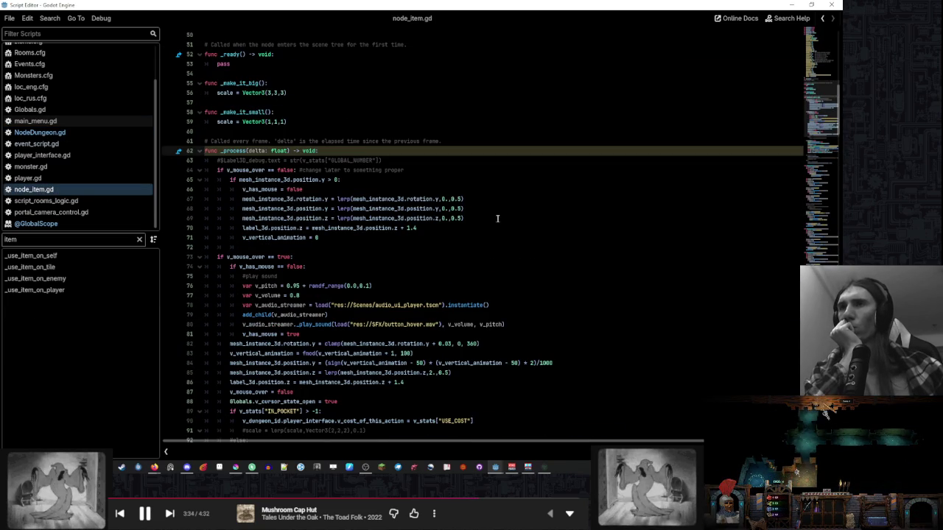
{"action": "scroll", "coordinate": [497, 218], "scroll_direction": "up", "scroll_amount": 2}
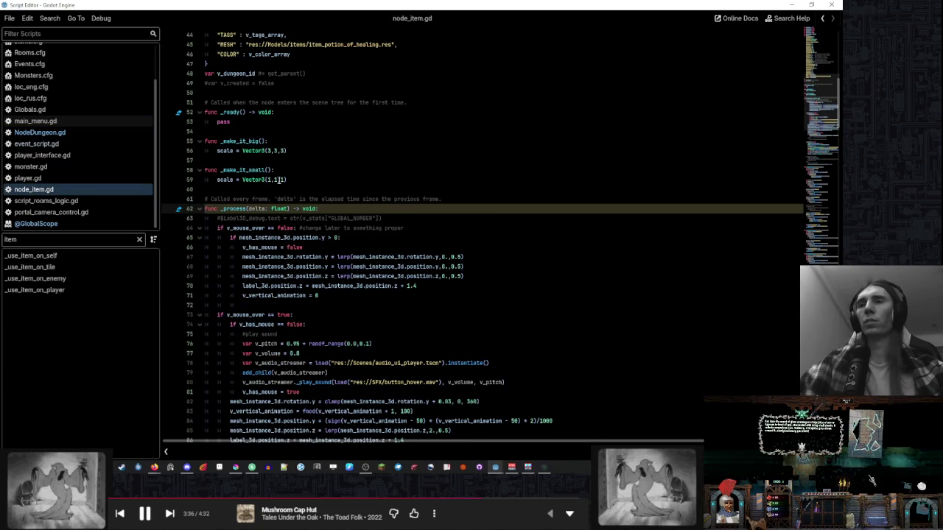
{"action": "double_click", "coordinate": [270, 180]}
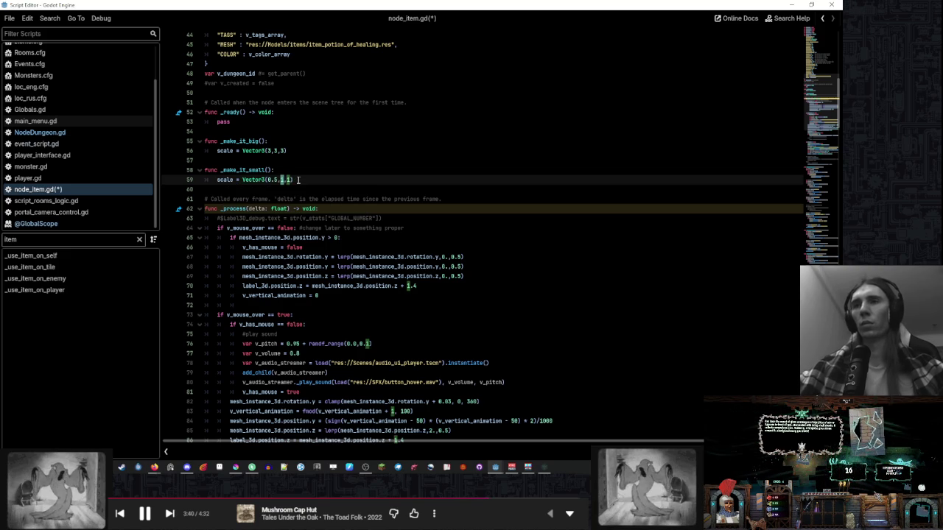
{"action": "double_click", "coordinate": [270, 151]}
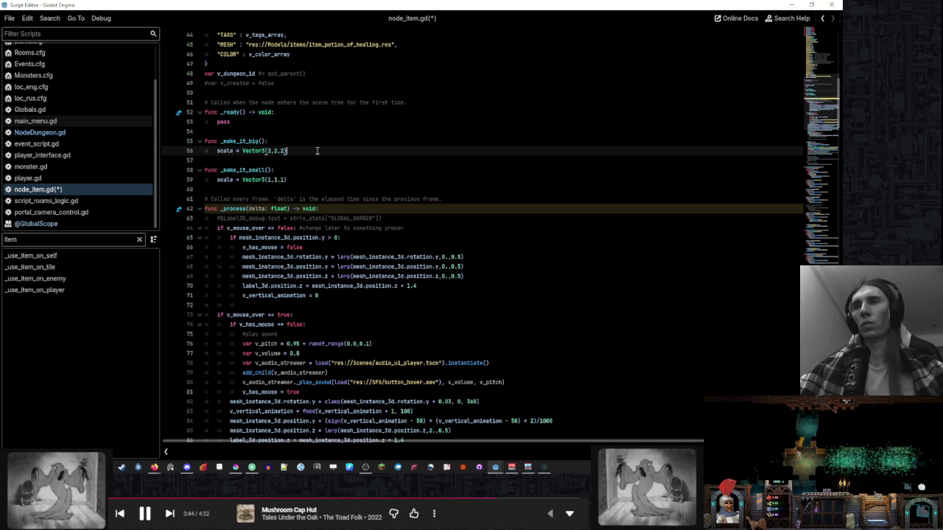
{"action": "left_click", "coordinate": [544, 467]}
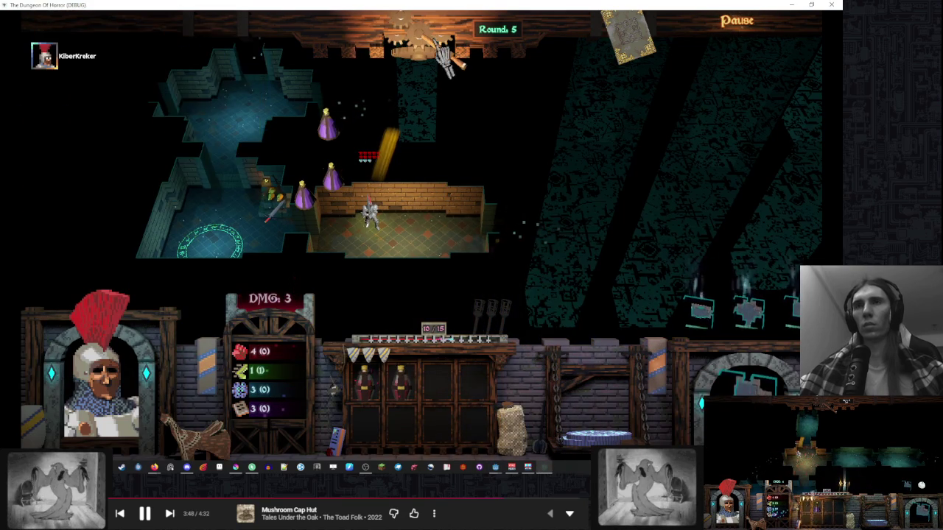
- End the turn and pick up the purple potion from the inventory
{"action": "left_click", "coordinate": [419, 184]}
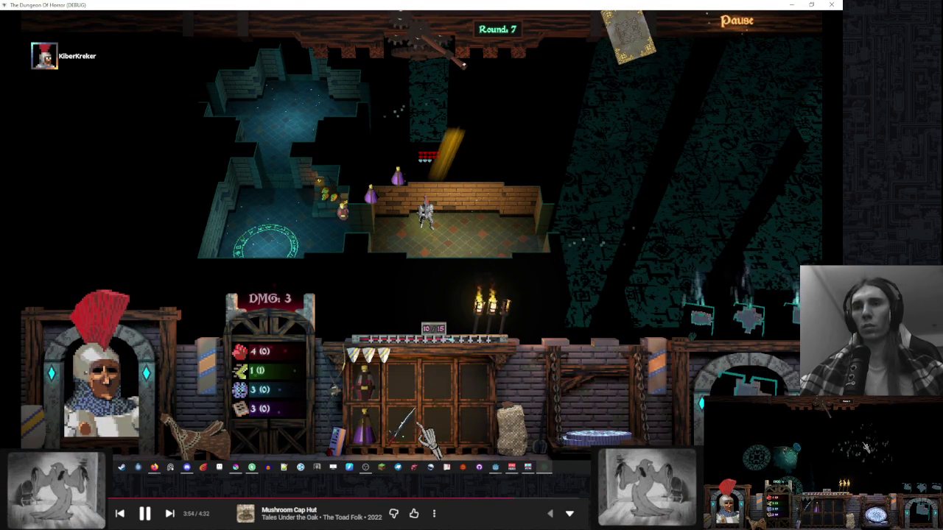
{"action": "right_click", "coordinate": [368, 427]}
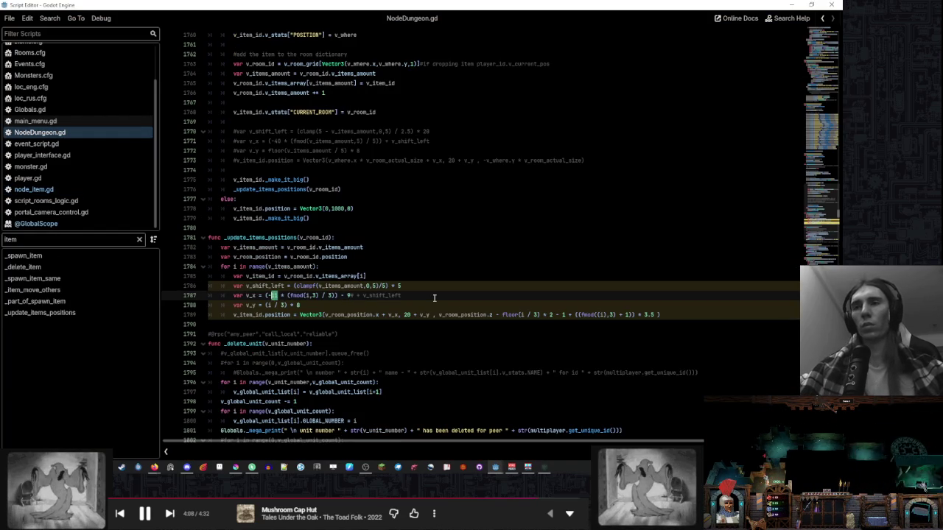
{"action": "left_click", "coordinate": [545, 472]}
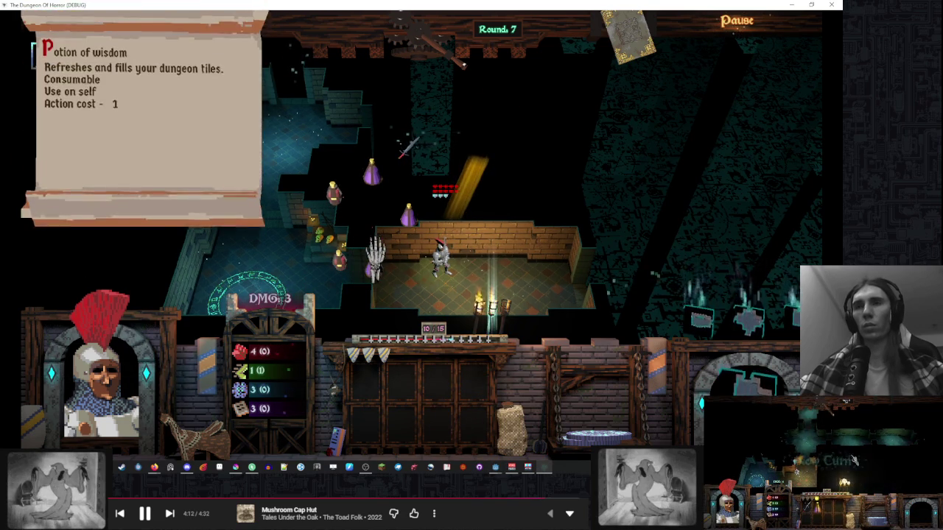
- Change the item x offset from -11 to -9 and row spacing from * 8 to * 7
{"action": "key", "text": "alt+Tab"}
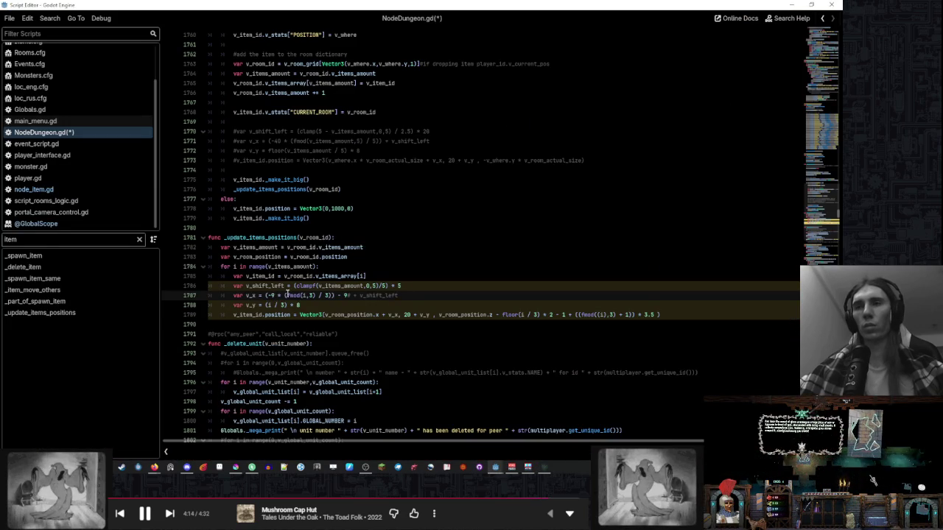
{"action": "left_click", "coordinate": [463, 289]}
{"action": "left_click", "coordinate": [545, 467]}
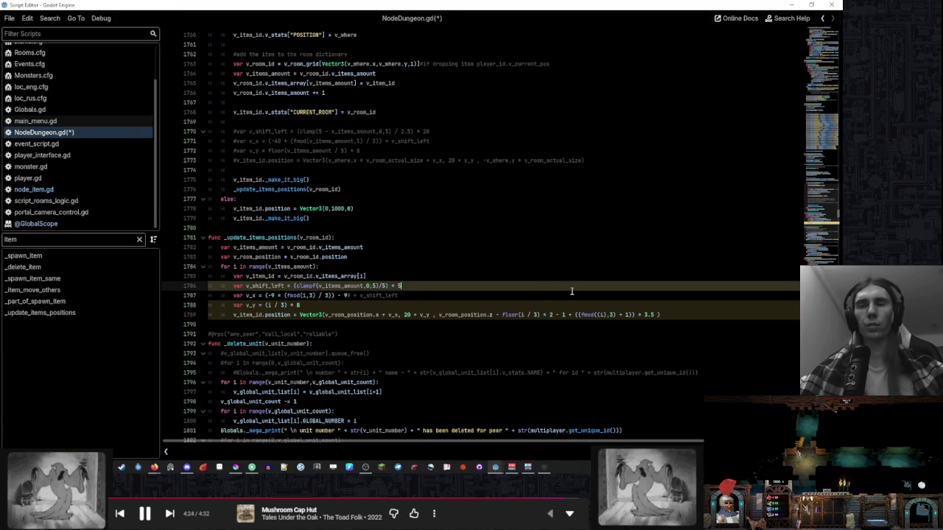
{"action": "left_click", "coordinate": [298, 306]}
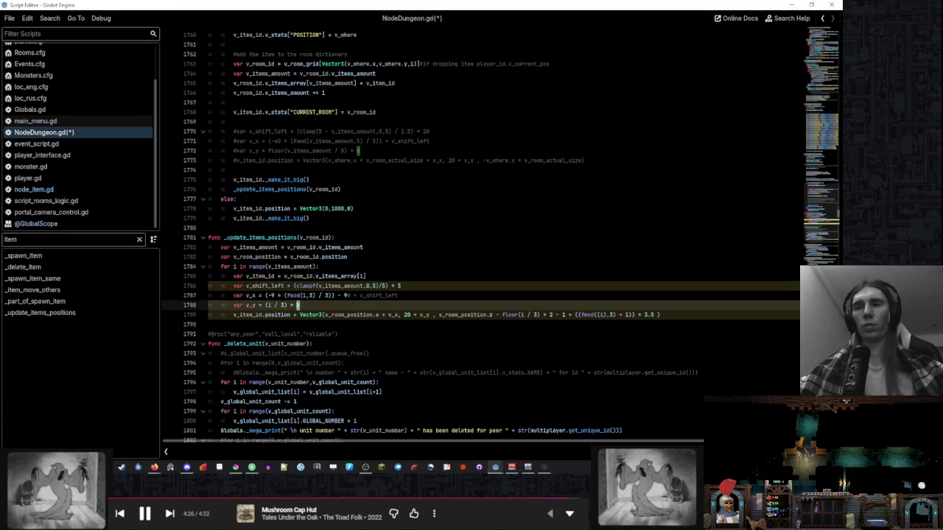
{"action": "type", "text": "7"}
{"action": "left_click", "coordinate": [464, 294]}
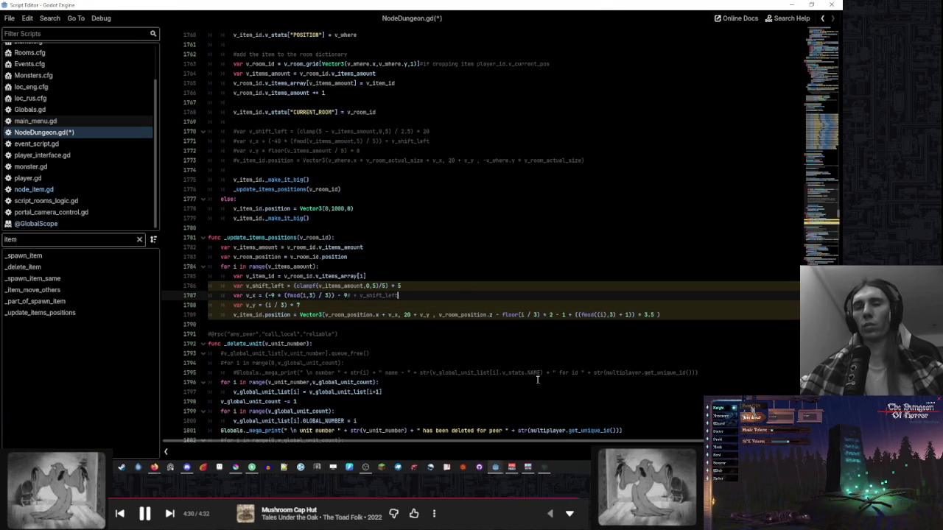
{"action": "key", "text": "F12"}
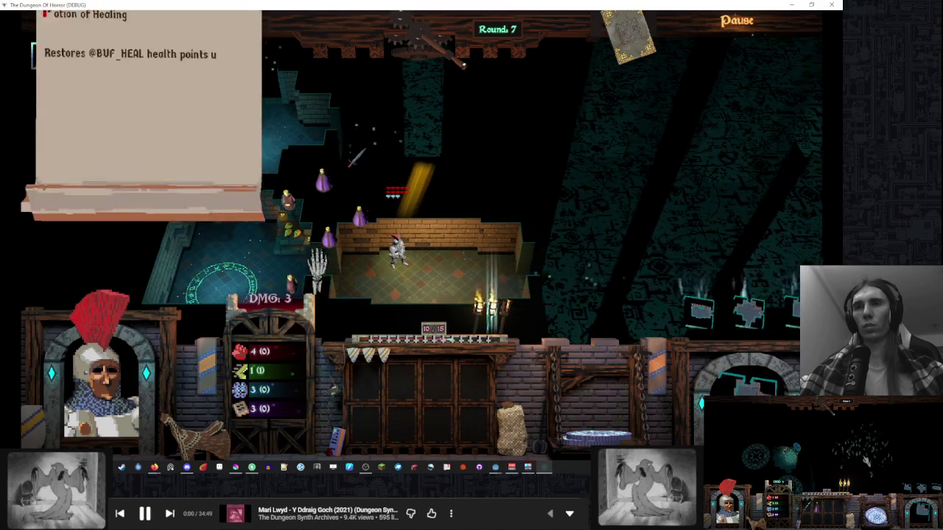